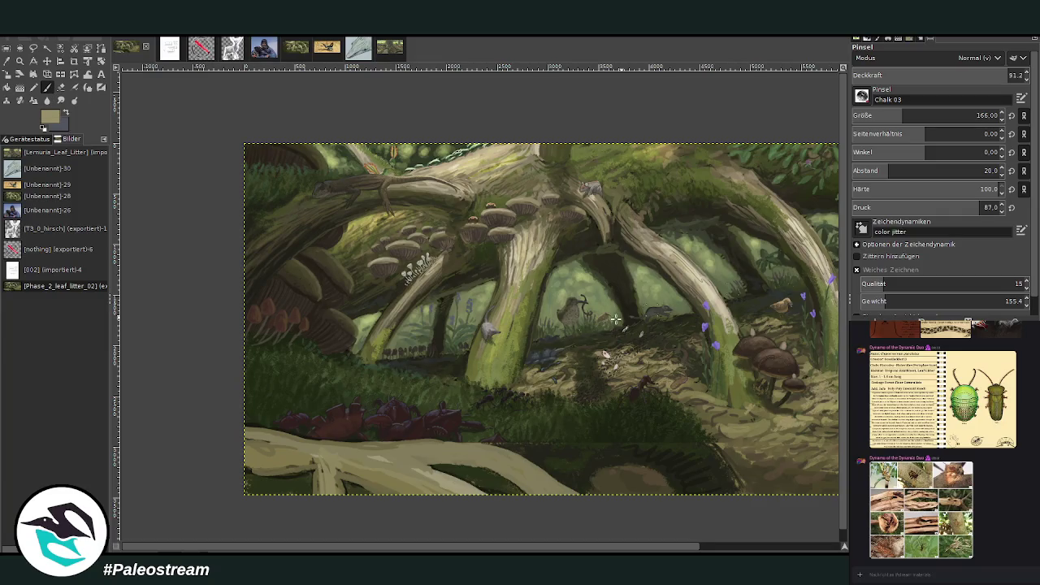
- Darken the foreground log's top edge with a darker olive Chalk 03 stroke at slightly lower opacity
left_click_drag(439, 502, 524, 475)
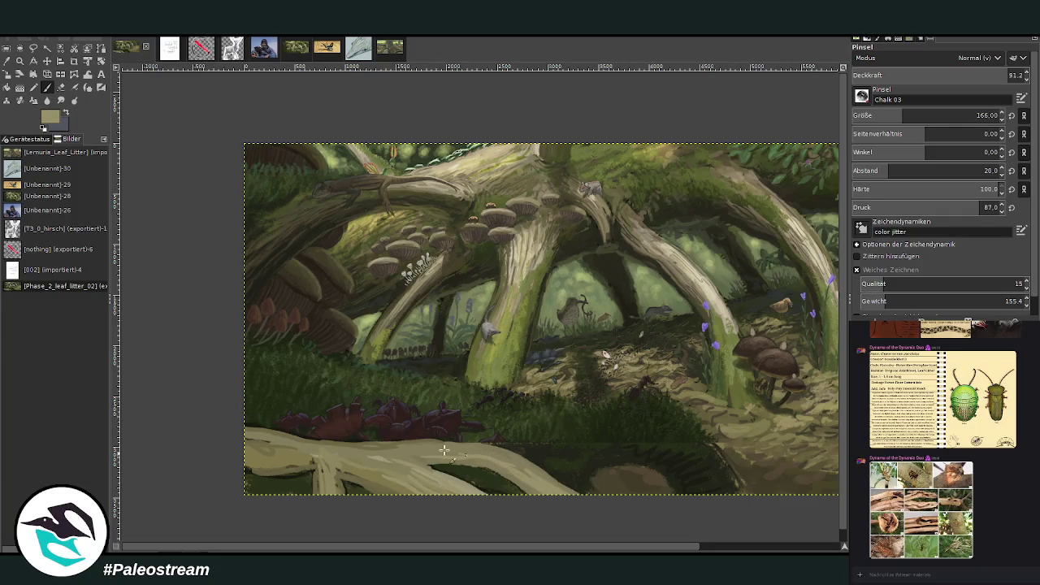
left_click(993, 74)
left_click(839, 325, "ctrl")
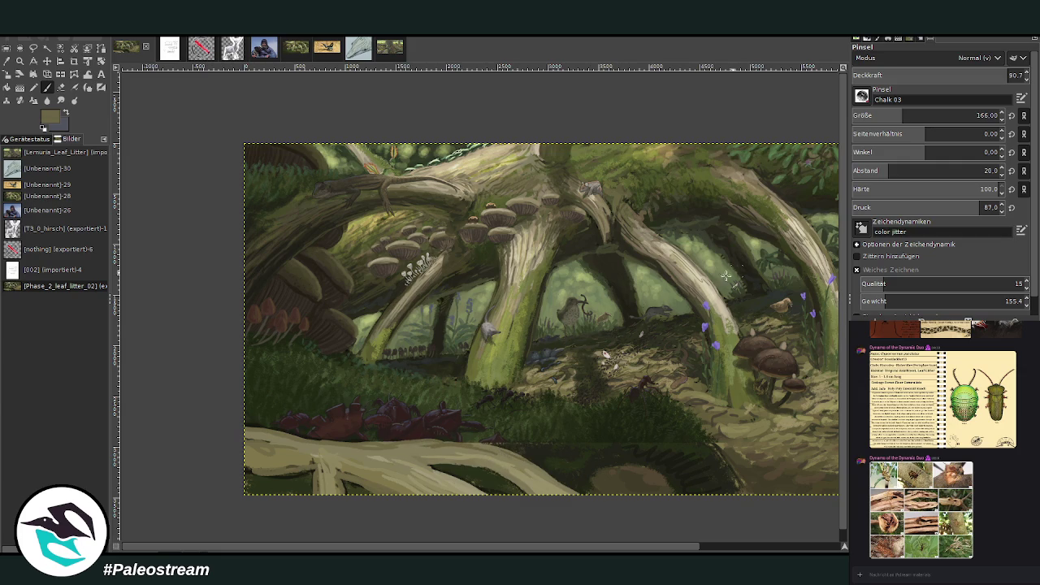
mouse_move(552, 478)
left_mouse_down()
mouse_move(491, 459)
mouse_move(410, 457)
left_mouse_up()
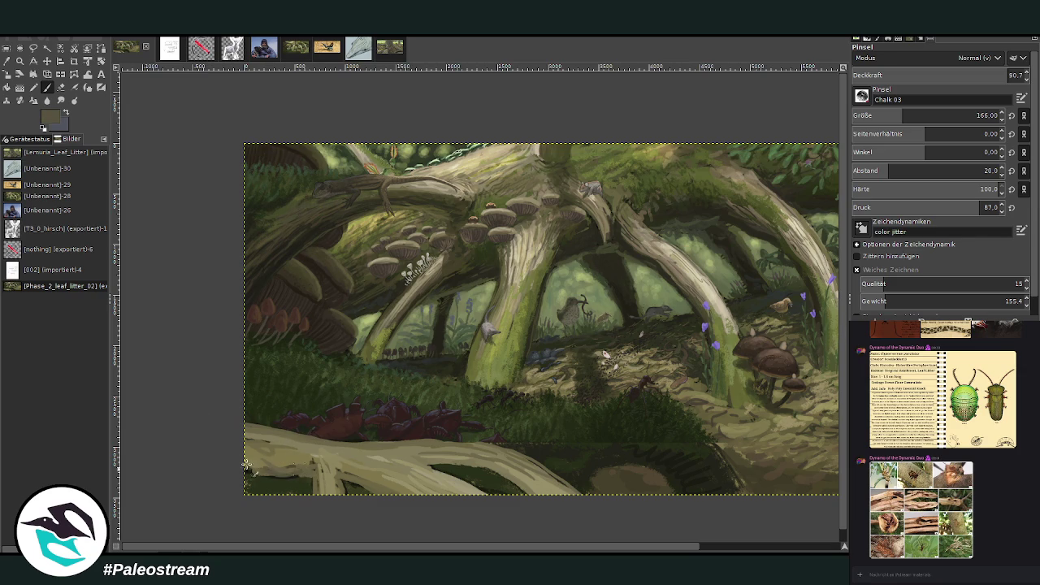
- Sample a dark green from the painting and shade the log's underside with it
left_click(12, 60)
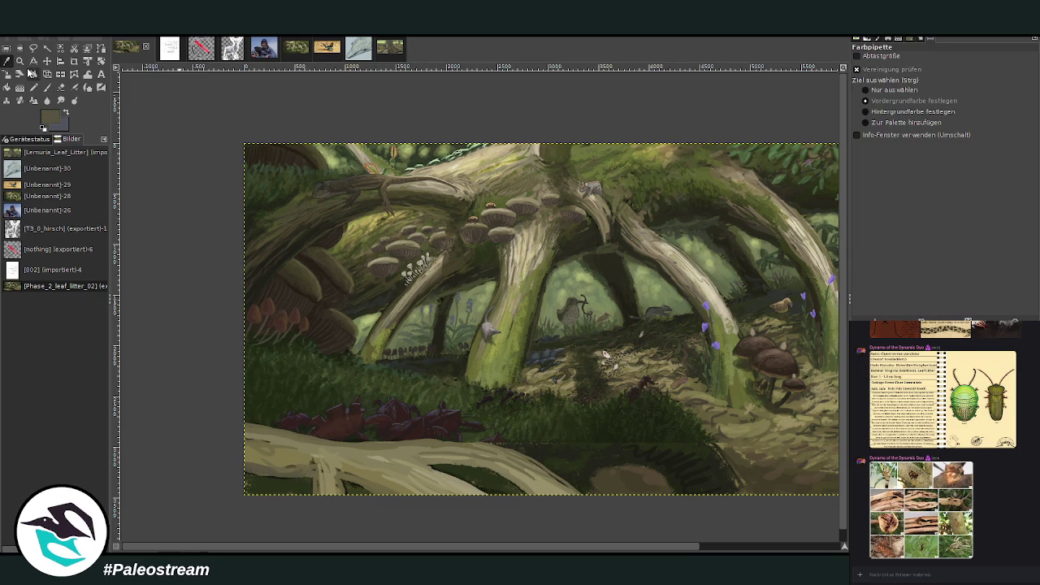
left_click(47, 87)
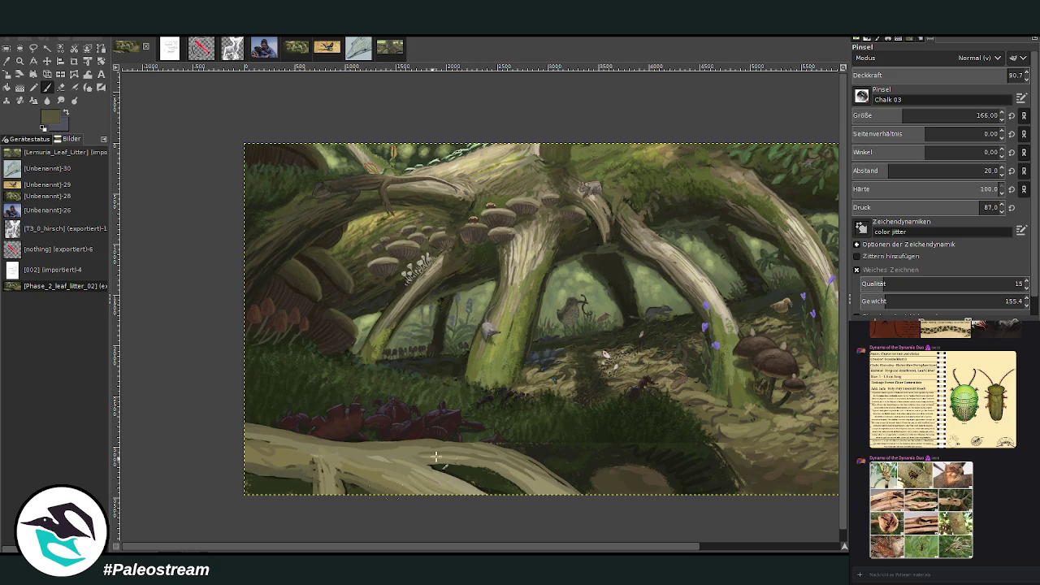
mouse_move(445, 463)
left_mouse_down()
mouse_move(528, 491)
mouse_move(516, 487)
left_mouse_up()
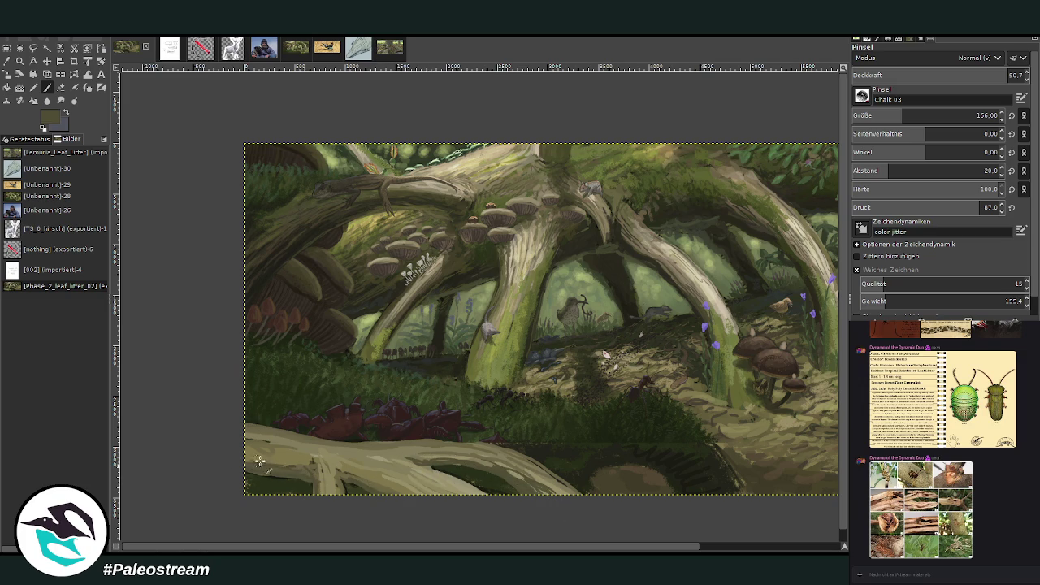
- At opacity 55.8, darken the log's left and middle edges; then set brush size 338, opacity 38.8
left_click(947, 75)
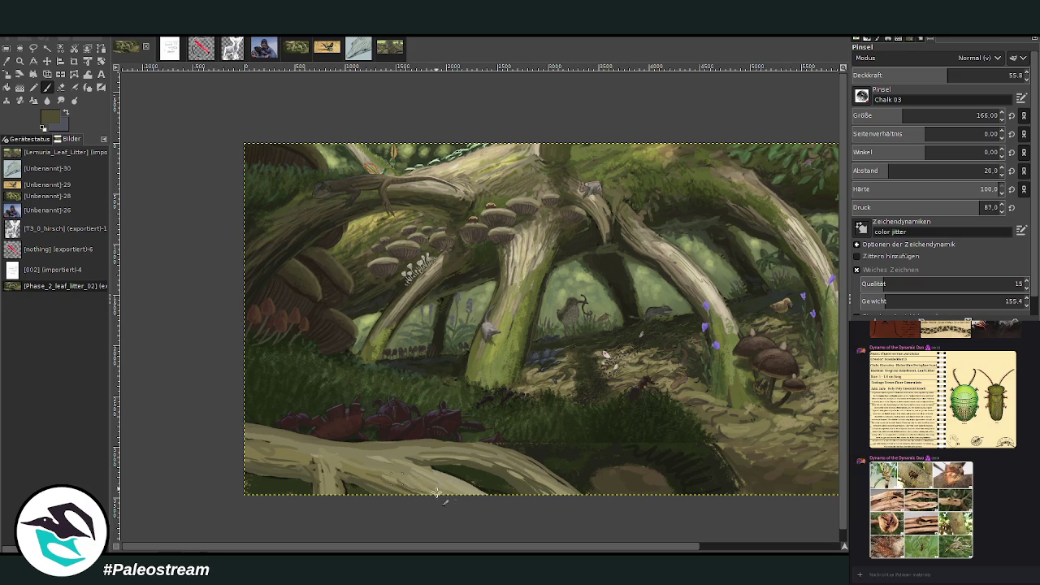
left_click_drag(254, 434, 303, 437)
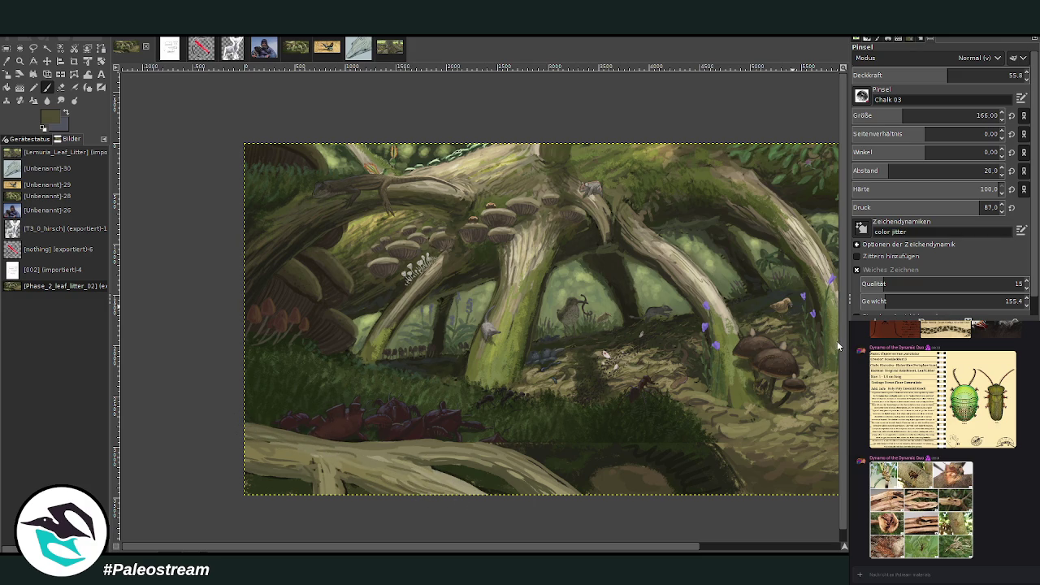
left_click_drag(345, 449, 247, 436)
left_click_drag(411, 451, 454, 463)
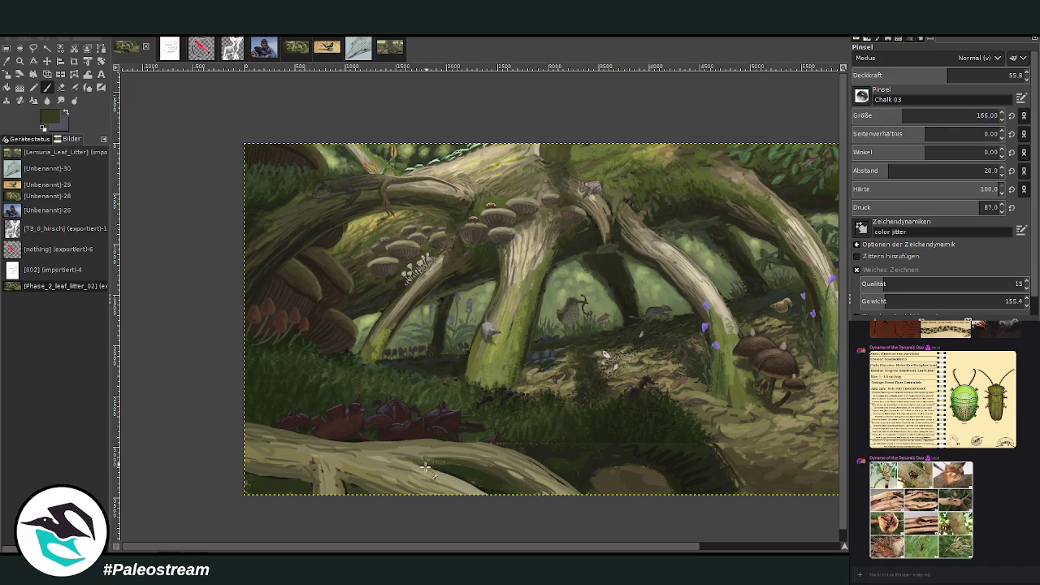
mouse_move(443, 472)
left_mouse_down()
mouse_move(480, 488)
mouse_move(427, 478)
left_mouse_up()
left_click_drag(304, 480, 294, 478)
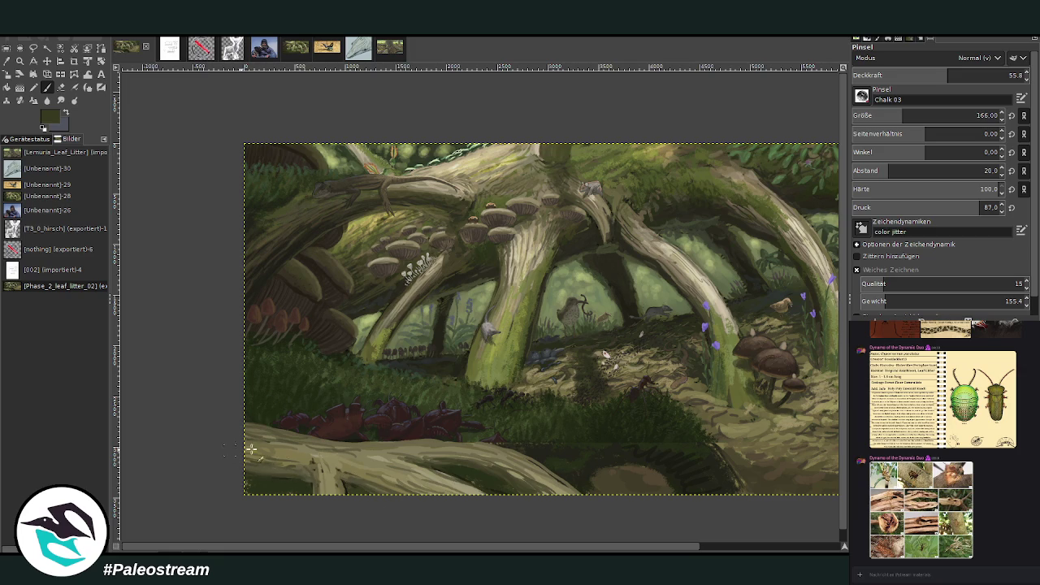
mouse_move(244, 443)
left_mouse_down()
mouse_move(264, 432)
mouse_move(255, 435)
left_mouse_up()
left_click_drag(888, 113, 931, 114)
left_click_drag(947, 75, 918, 75)
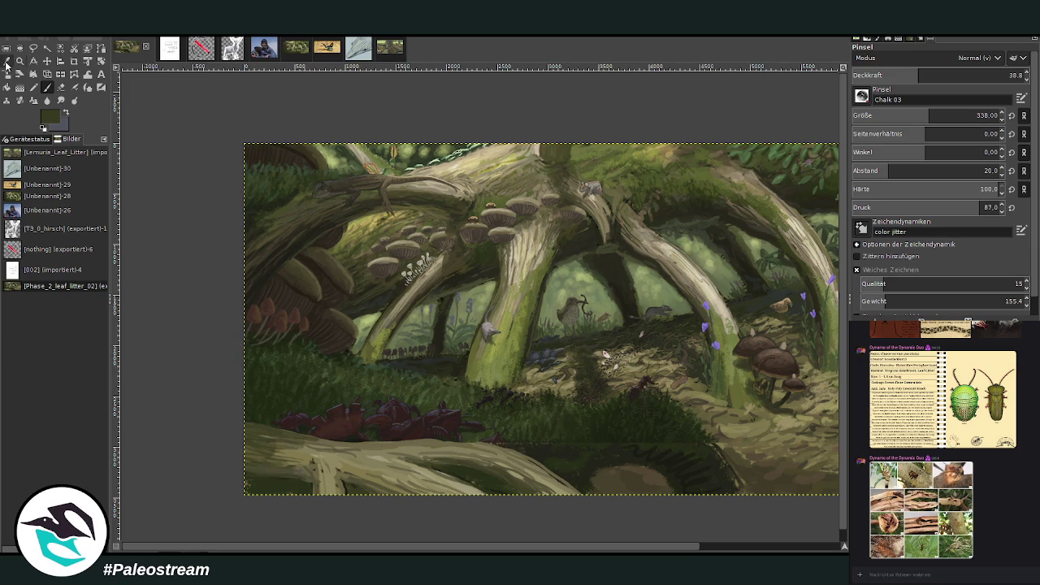
- Repaint the log's top-left edge with a sampled colour, then set the brush to size 146, opacity 79.8
left_click(8, 60)
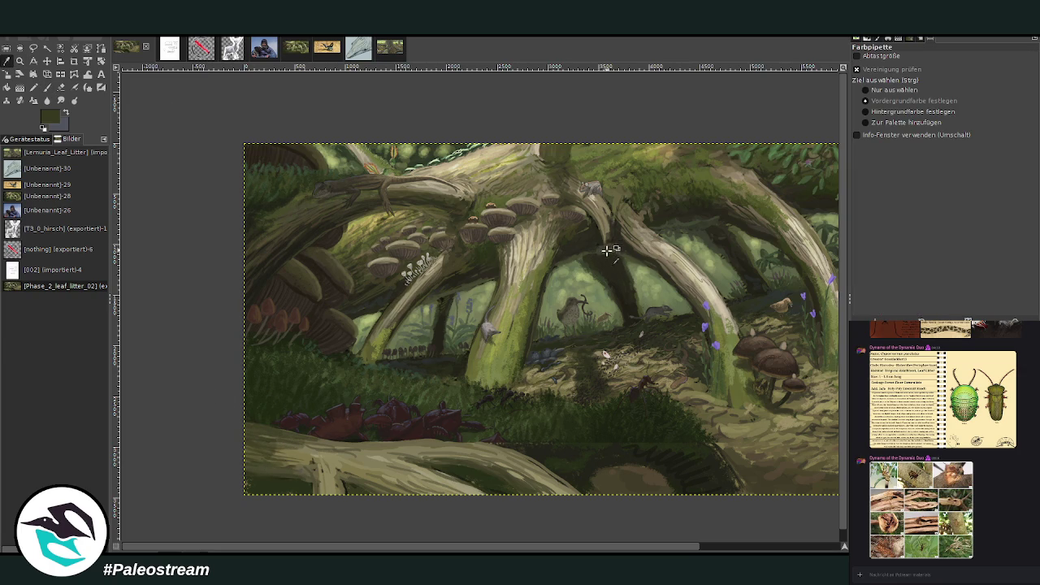
left_click(49, 89)
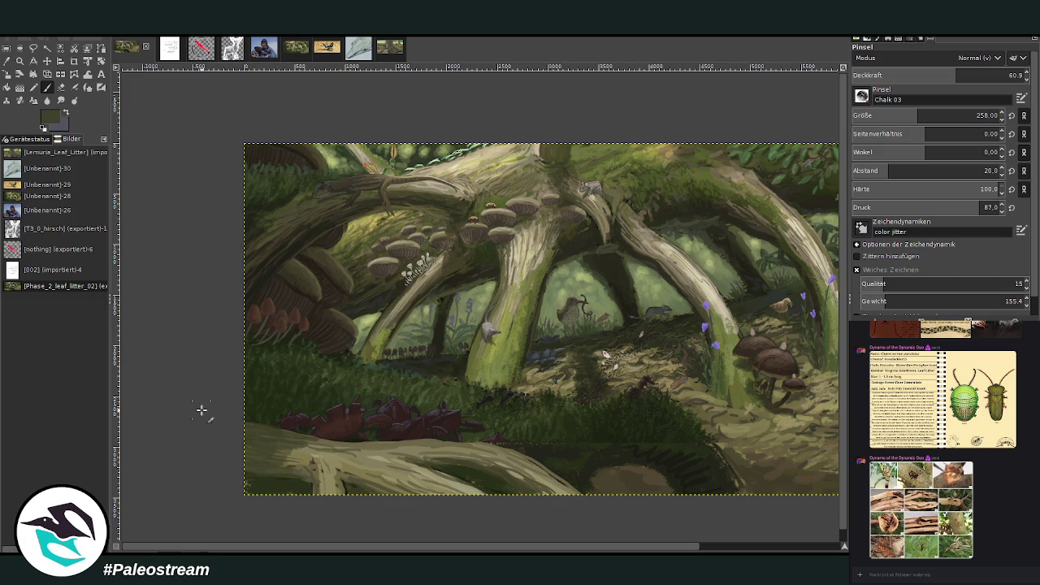
mouse_move(292, 452)
left_mouse_down()
mouse_move(290, 431)
mouse_move(318, 441)
mouse_move(283, 460)
mouse_move(338, 444)
left_mouse_up()
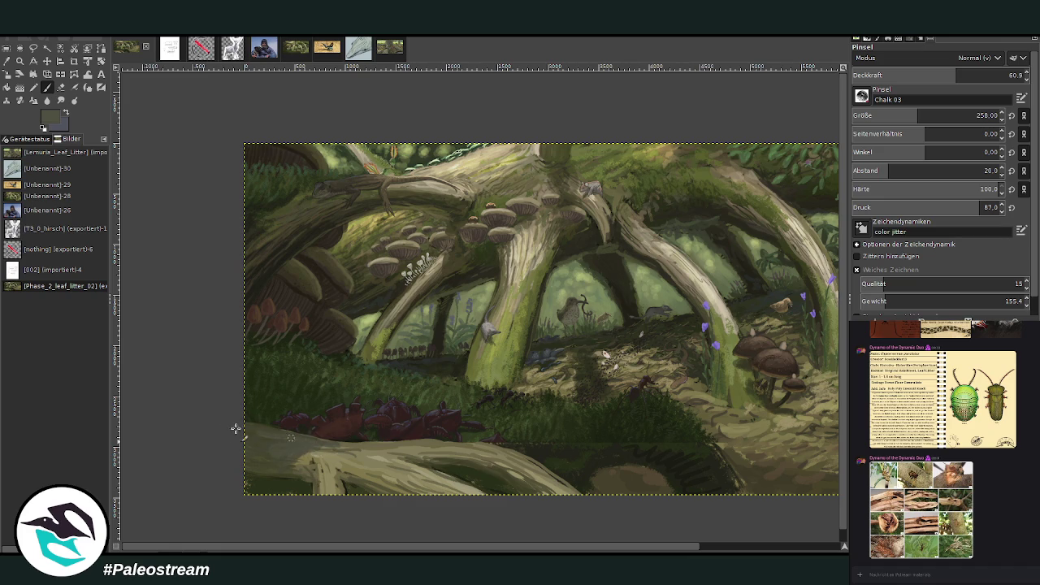
left_click(987, 75)
left_click(977, 115)
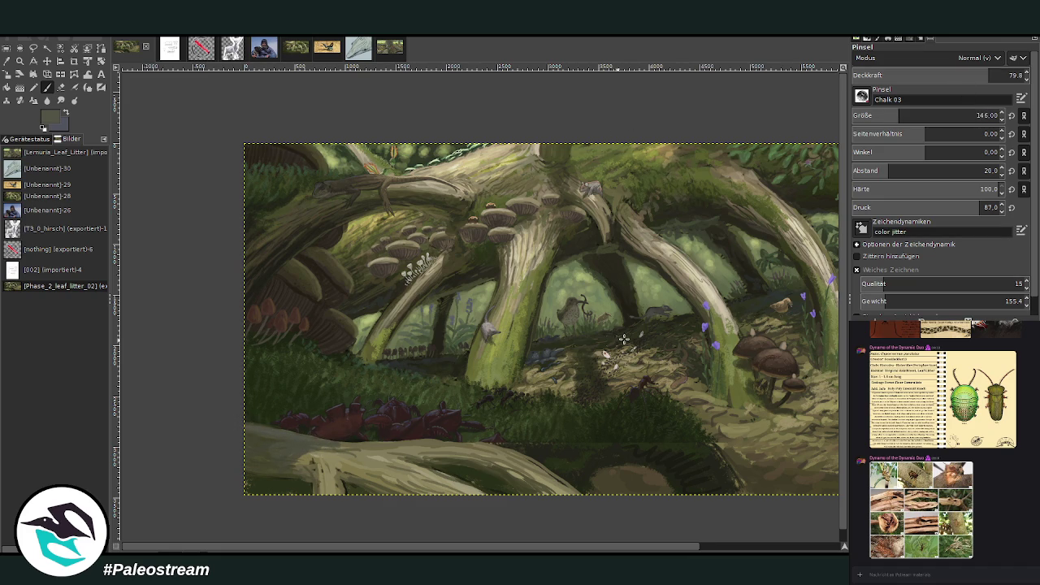
left_click(817, 332, "ctrl")
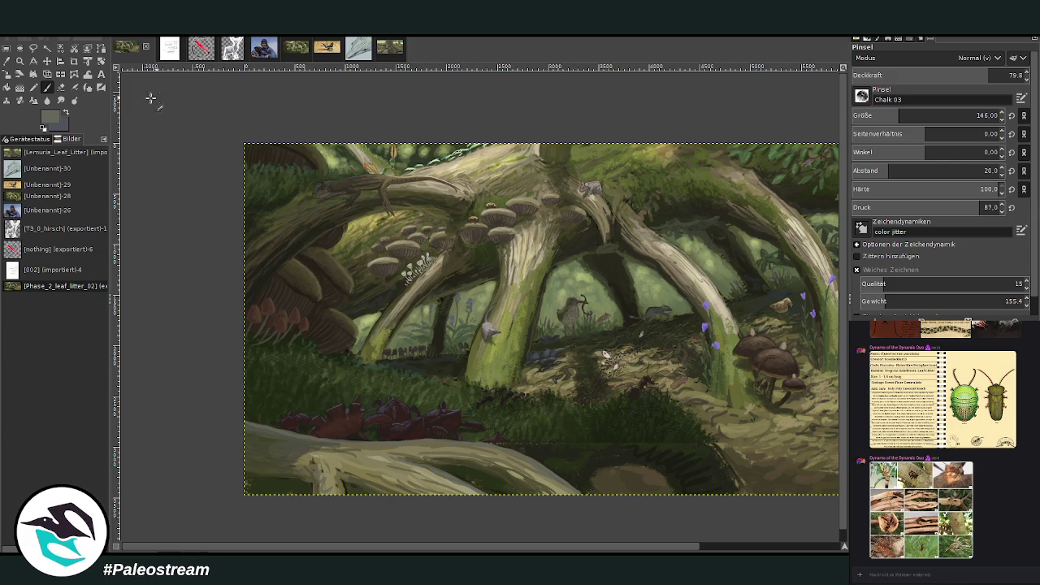
- Sample a light tan from the log and streak a Pencil highlight along the log's top
key("o")
left_click(417, 441)
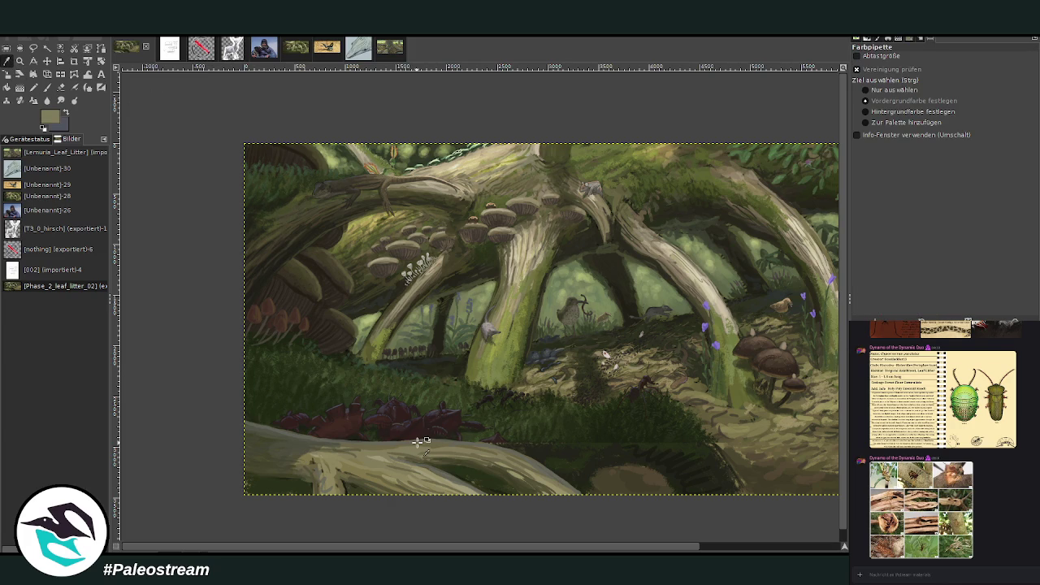
left_click(833, 317)
left_click(837, 315)
left_click(34, 86)
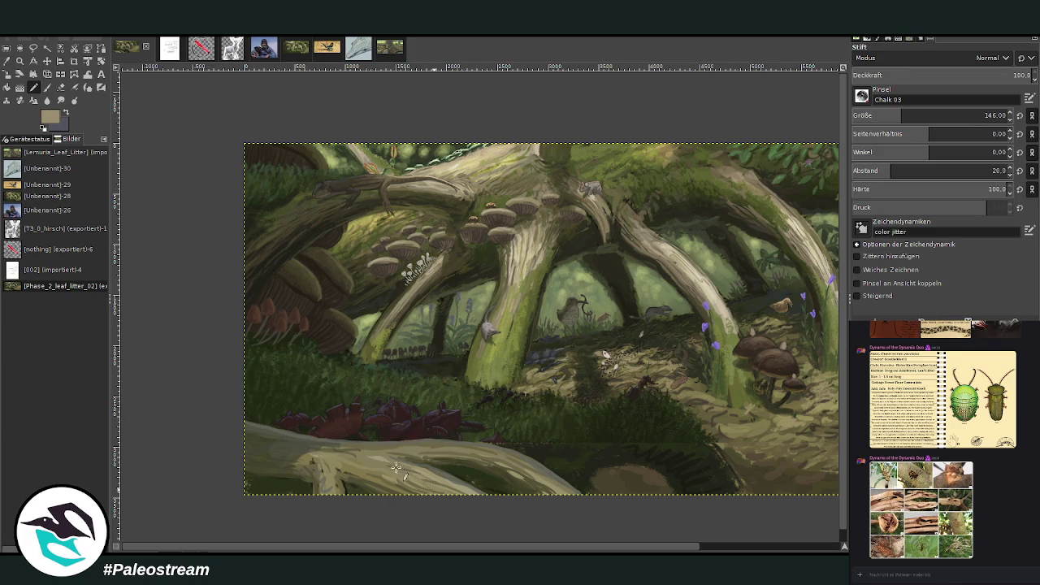
mouse_move(335, 456)
left_mouse_down()
mouse_move(462, 454)
mouse_move(551, 490)
mouse_move(486, 452)
left_mouse_up()
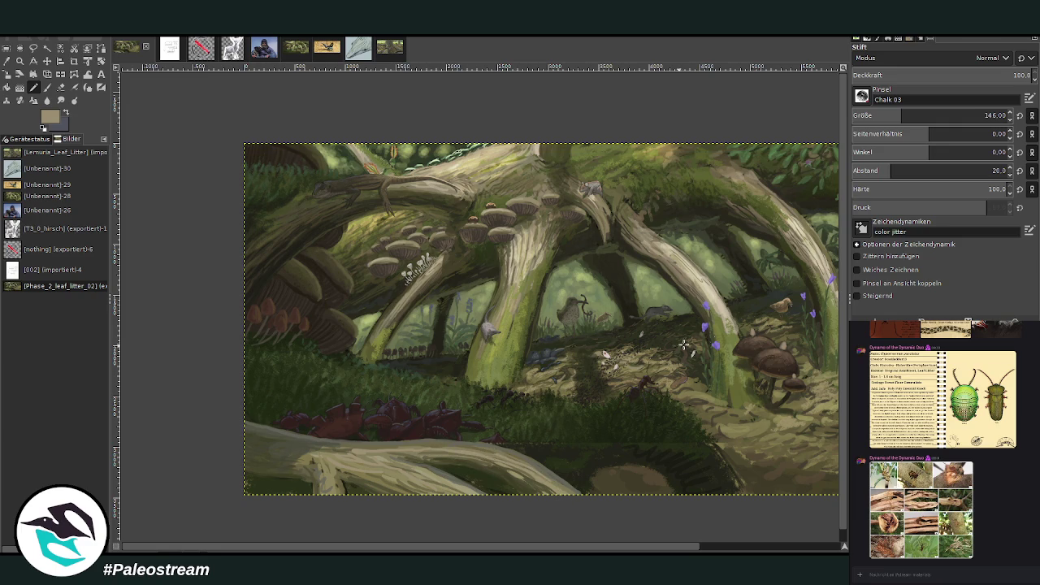
left_click(831, 325, "ctrl")
scroll(344, 438, "down", 1)
key("minus")
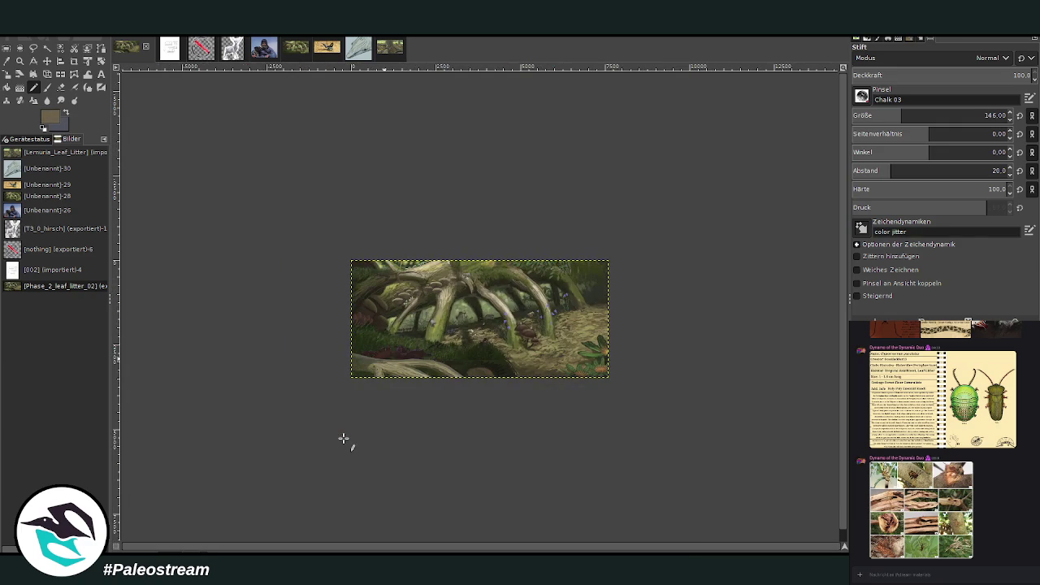
- Sample a light tan and smudge the log's lower-left with Charcoal 01 at size 444, opacity 65.9
left_click(19, 61)
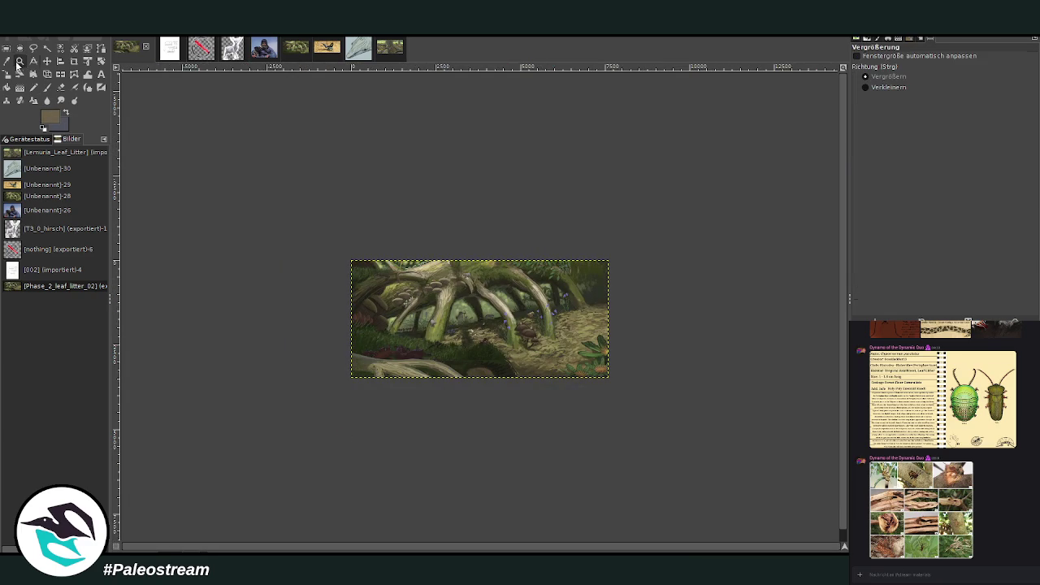
left_click_drag(349, 262, 518, 428)
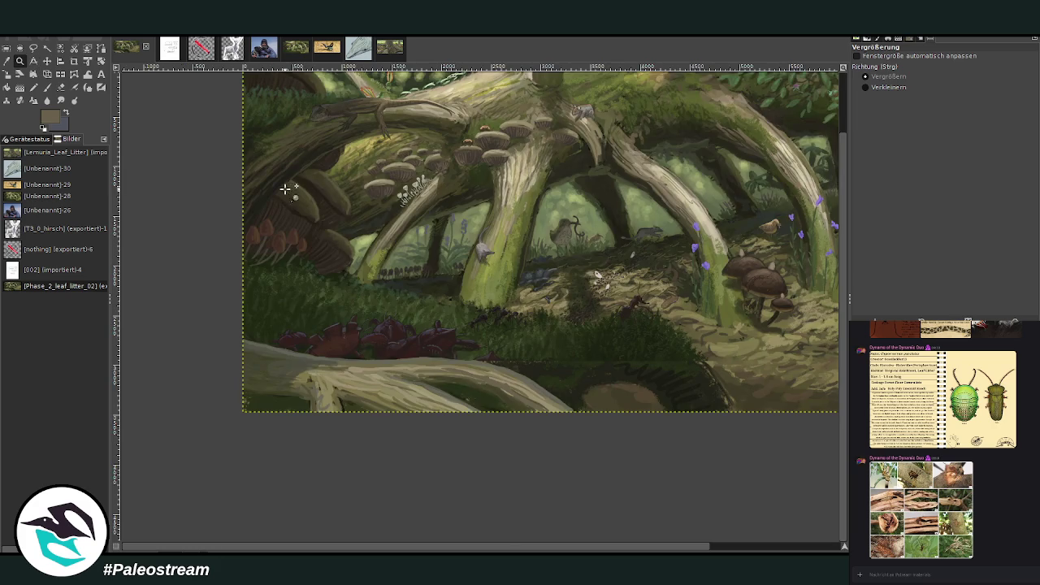
left_click_drag(295, 194, 554, 439)
key("o")
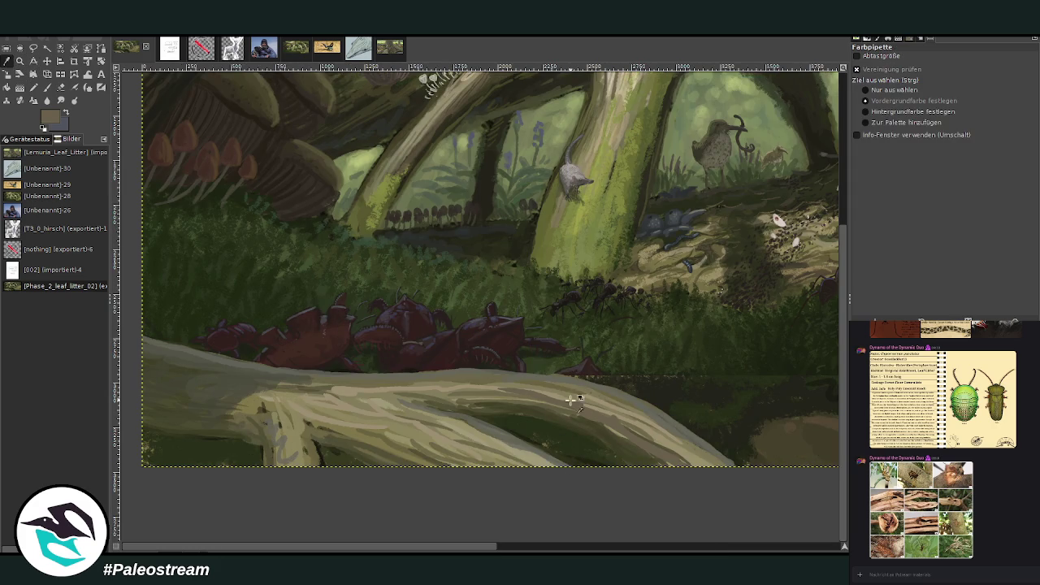
left_click(557, 393)
key("s")
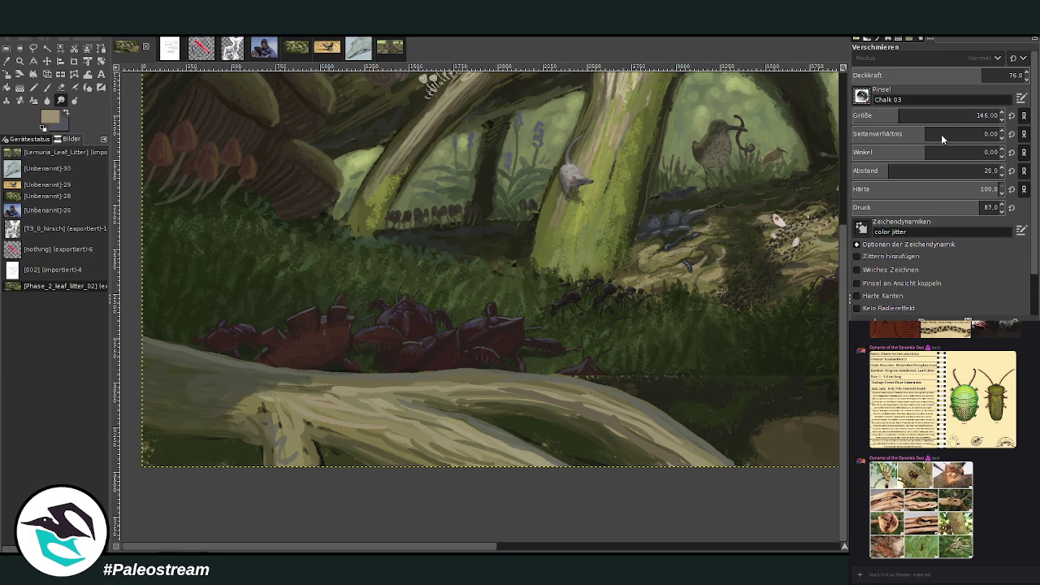
key("period")
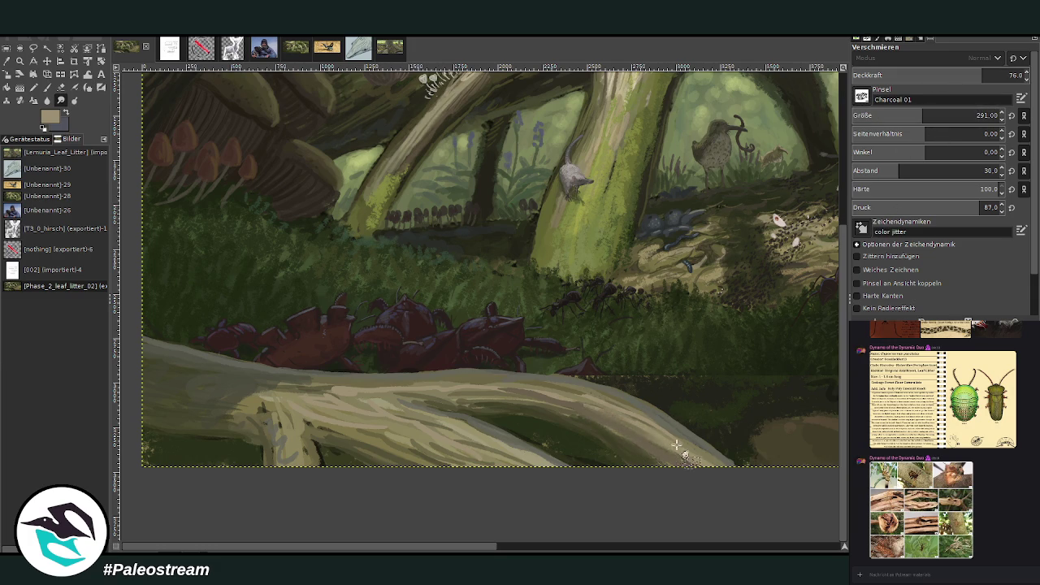
left_click_drag(884, 116, 942, 116)
left_click(952, 74)
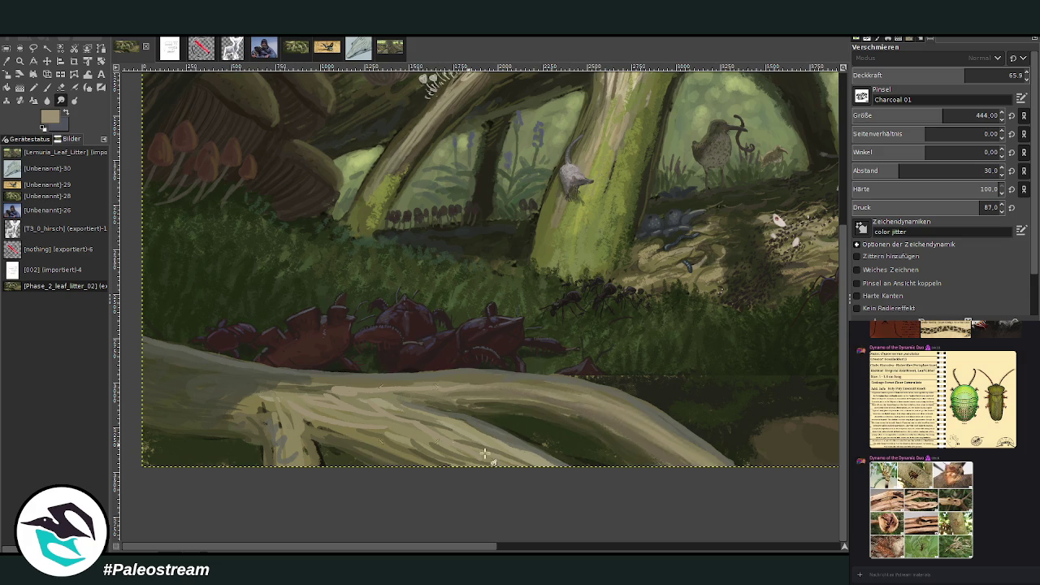
left_click_drag(314, 482, 289, 420)
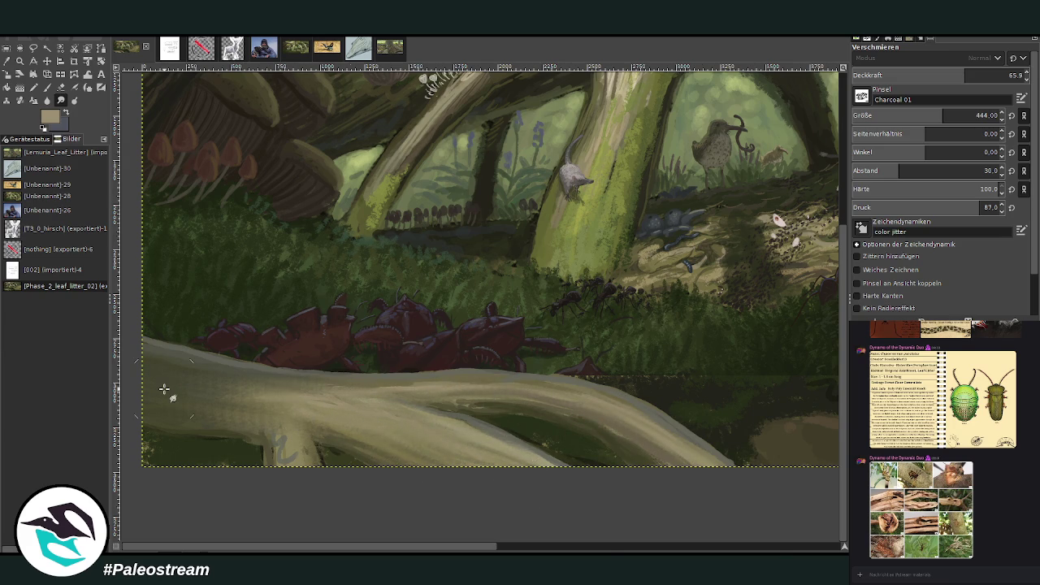
key("minus")
key("minus")
key("minus")
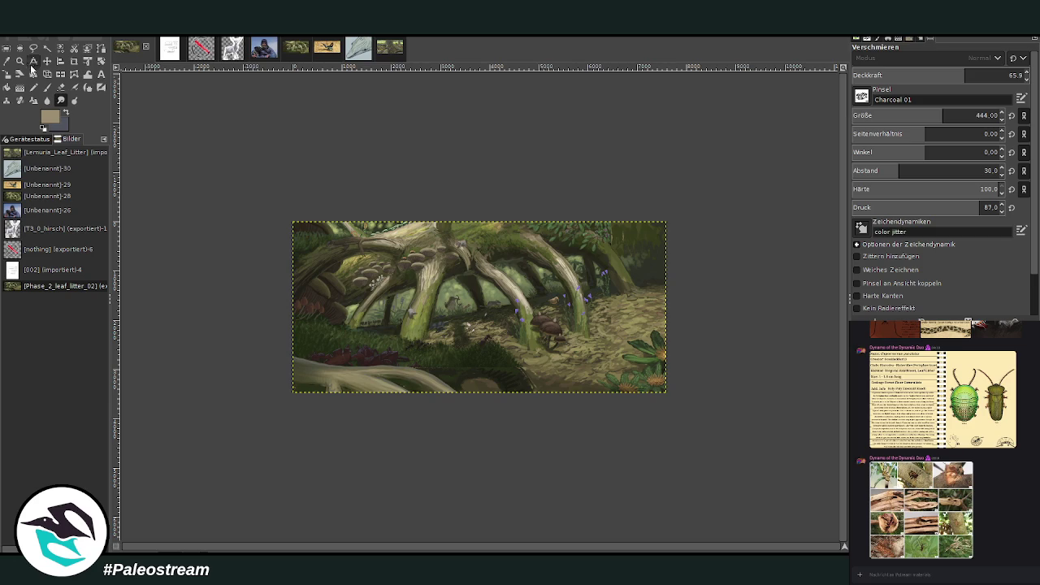
- Zoom in below the grass clump, sample a dark green, and set the brush to size 234, opacity 87.4
key("z")
left_click_drag(426, 300, 539, 385)
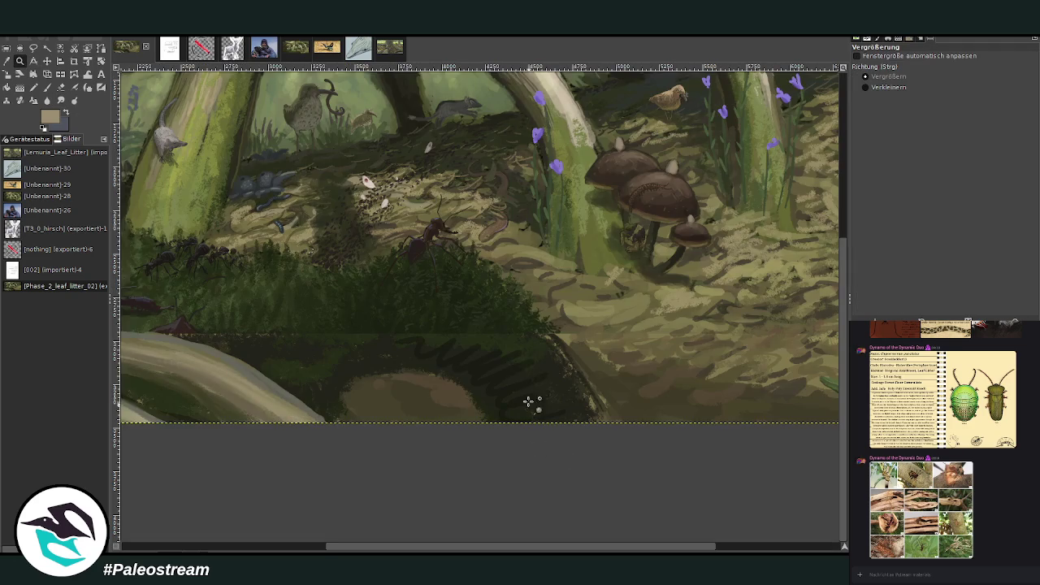
key("o")
left_click(488, 319)
left_click(46, 87)
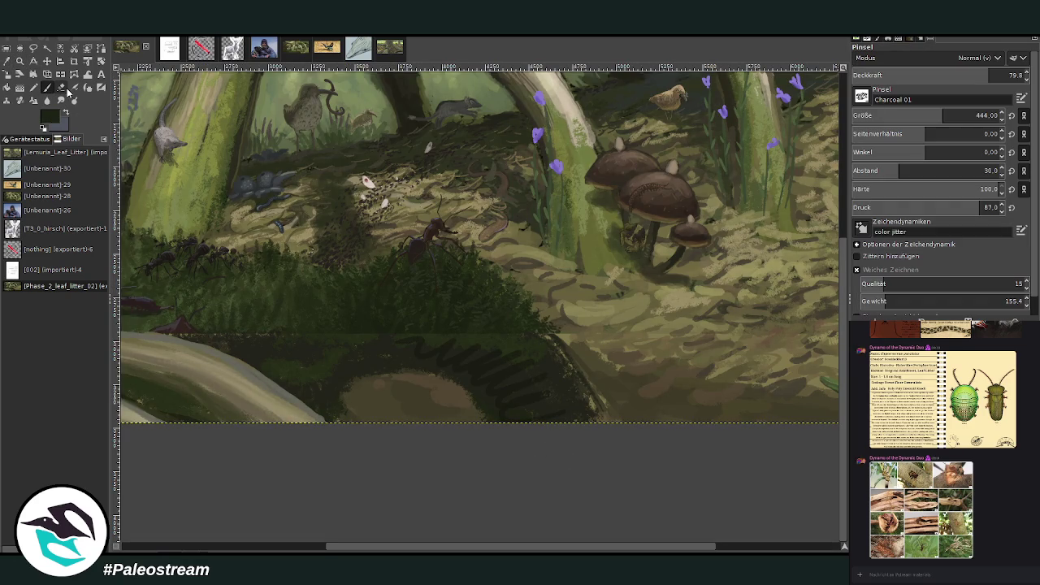
left_click(918, 115)
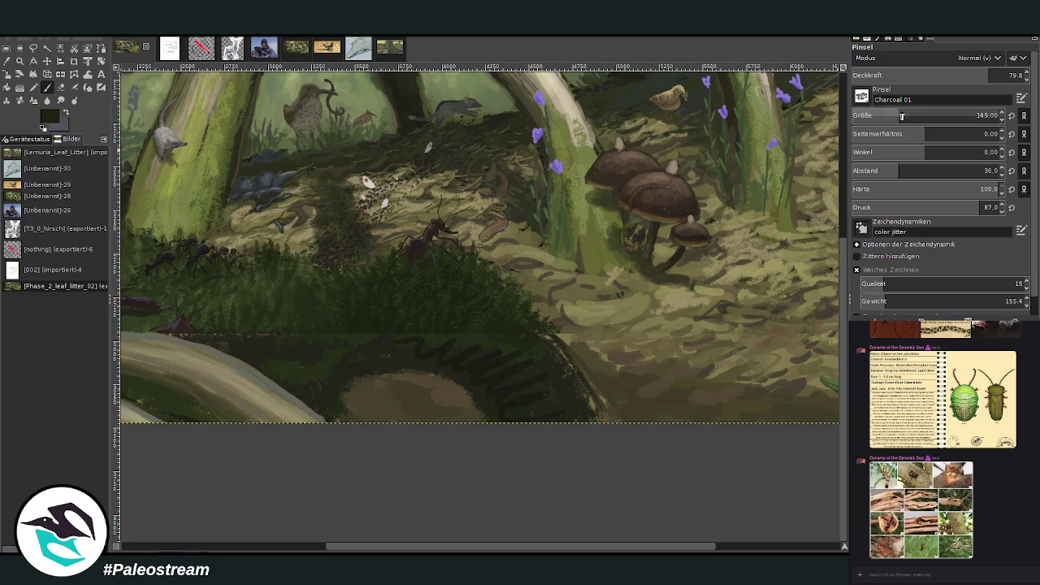
left_click_drag(983, 78, 998, 78)
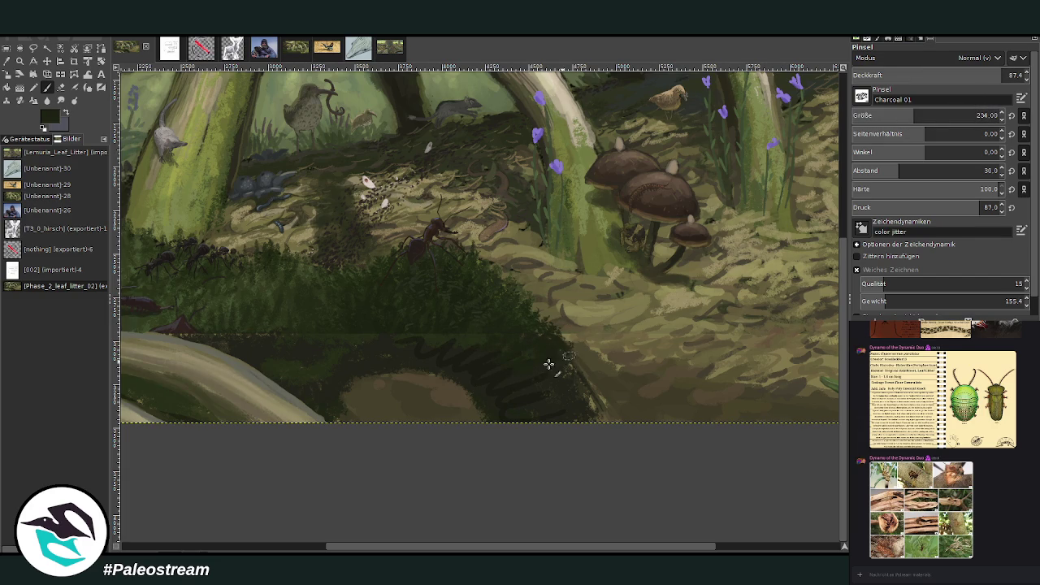
- Paint dark shadows below the grass and around the mound's top and left edge, ending at opacity 83
left_click_drag(494, 345, 411, 328)
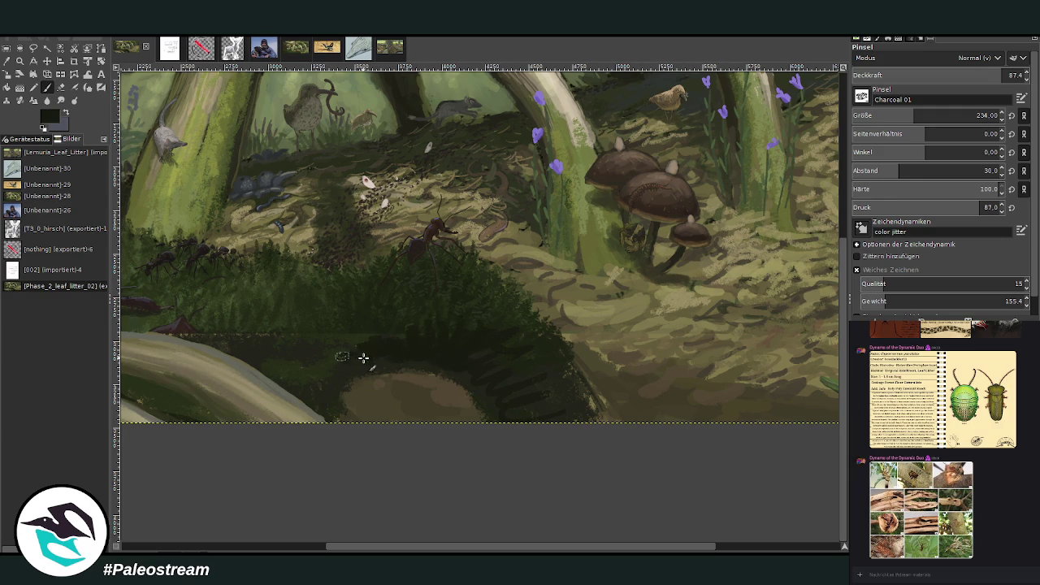
left_click_drag(355, 328, 277, 370)
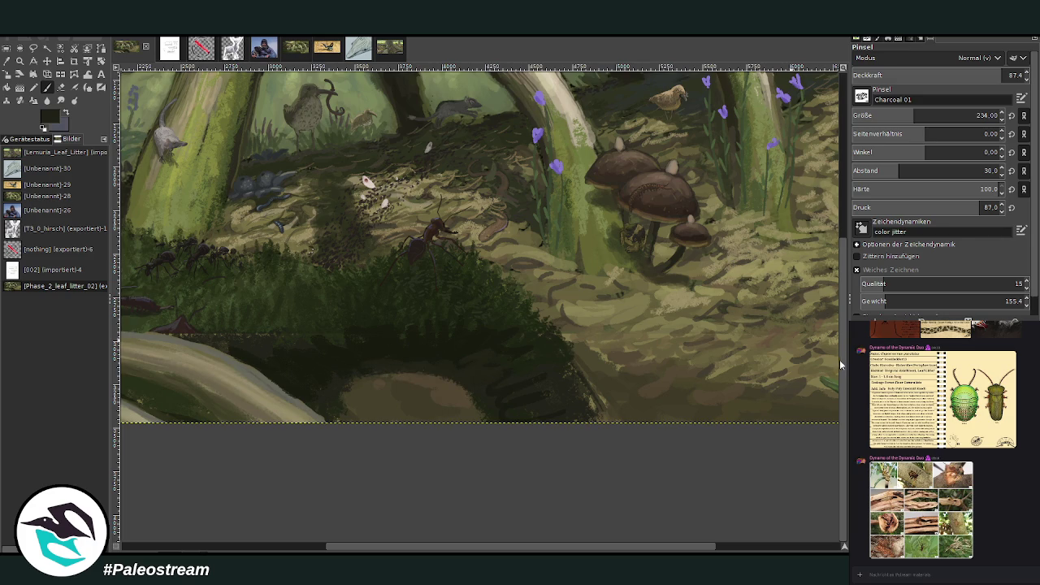
left_click_drag(458, 372, 338, 415)
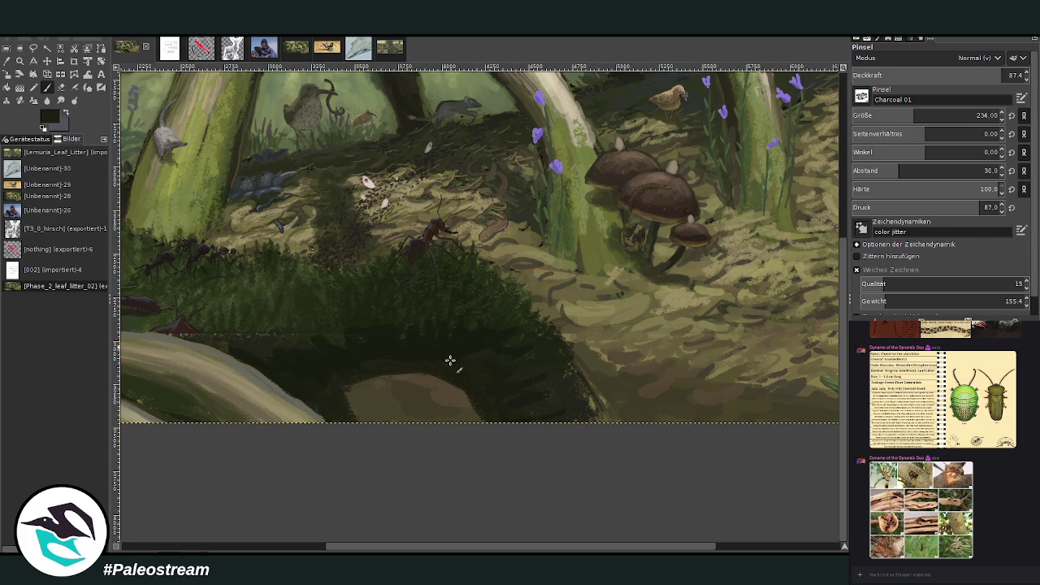
left_click_drag(983, 76, 973, 75)
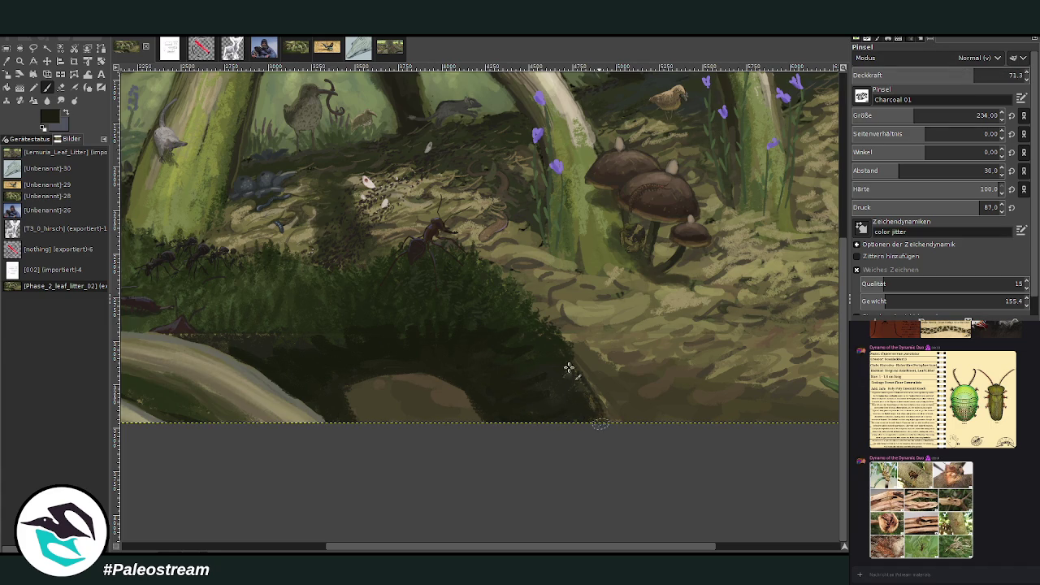
left_click(996, 74)
type("83")
key("Return")
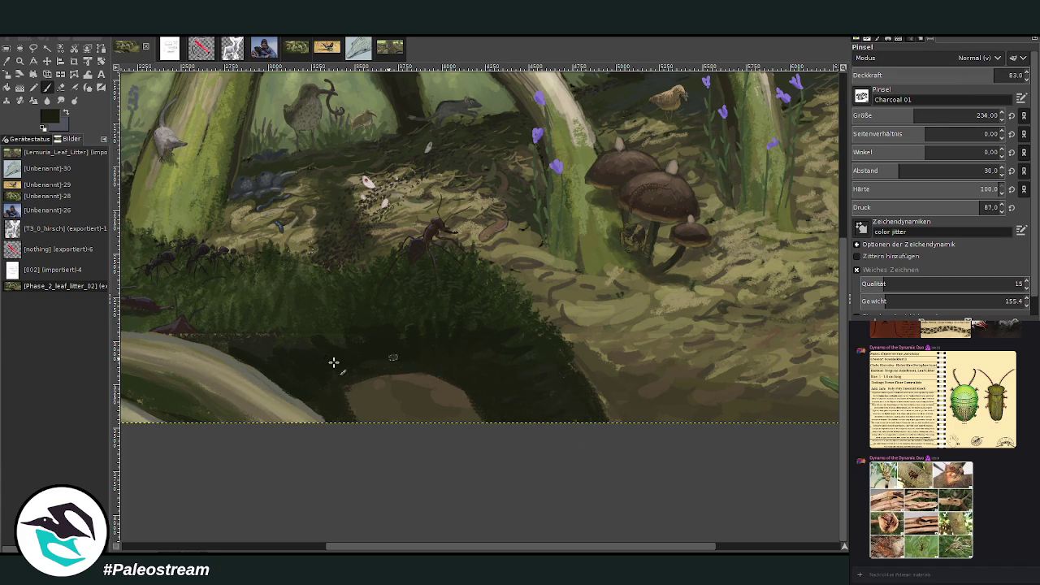
scroll(421, 250, "left", 5)
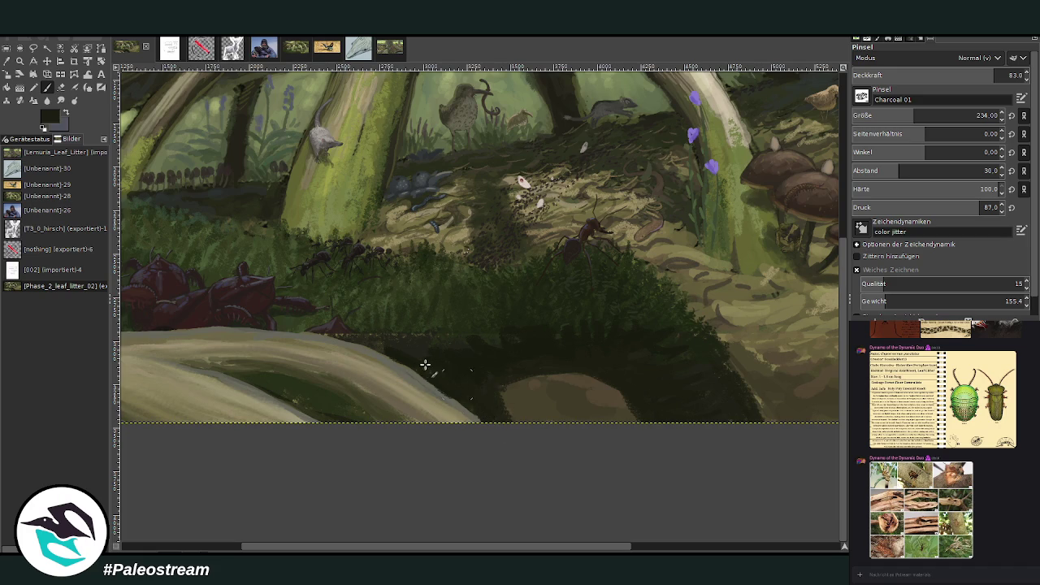
- With the brush at size 175, opacity 76.3, darken the shadow under the root beside the red creatures
key("o")
left_click(47, 89)
left_click_drag(347, 333, 351, 334)
left_click(955, 75)
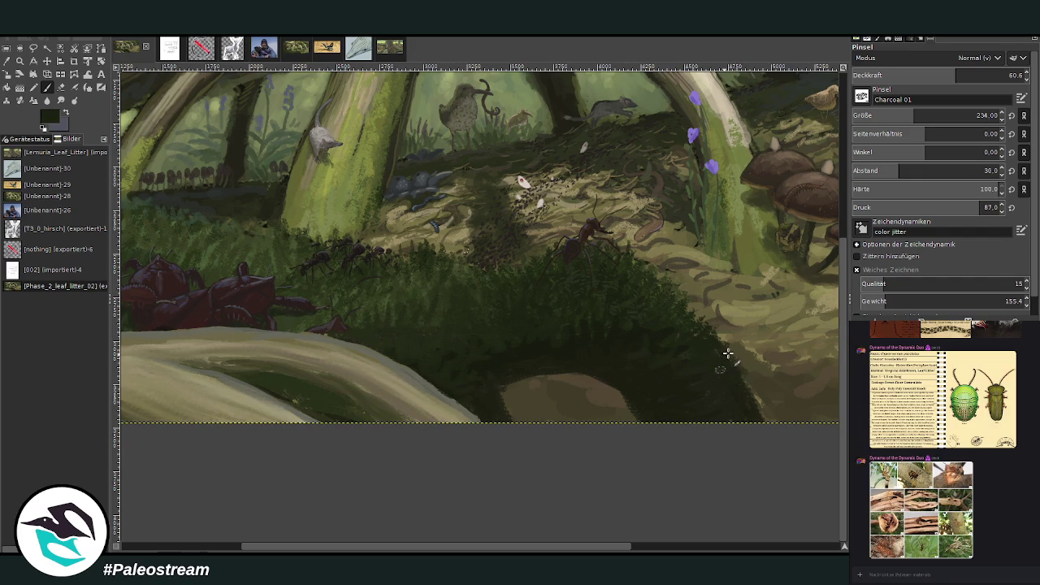
left_click_drag(956, 74, 983, 74)
left_click_drag(912, 116, 904, 115)
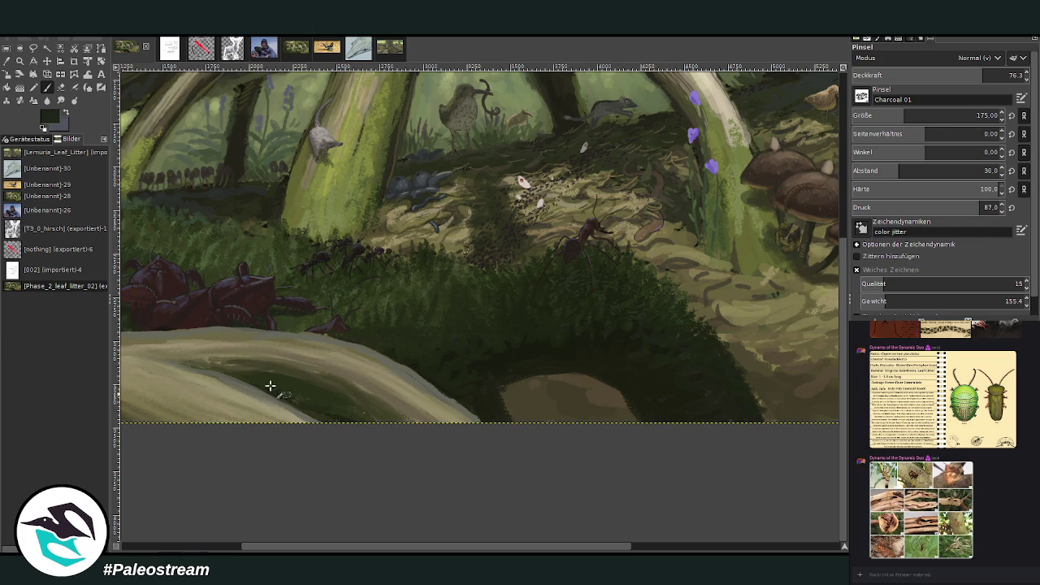
scroll(442, 497, "left", 5)
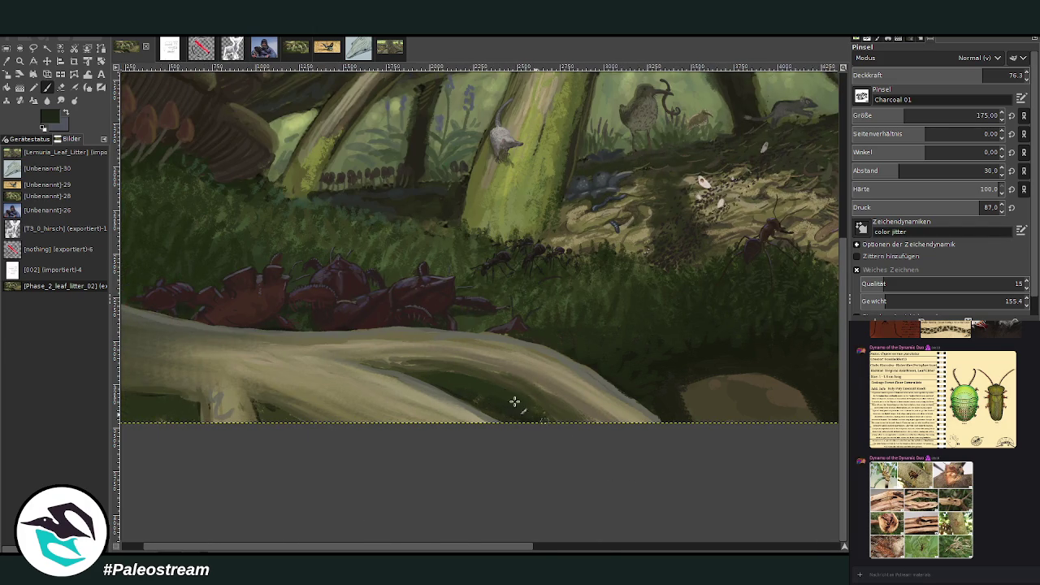
left_click_drag(495, 401, 499, 415)
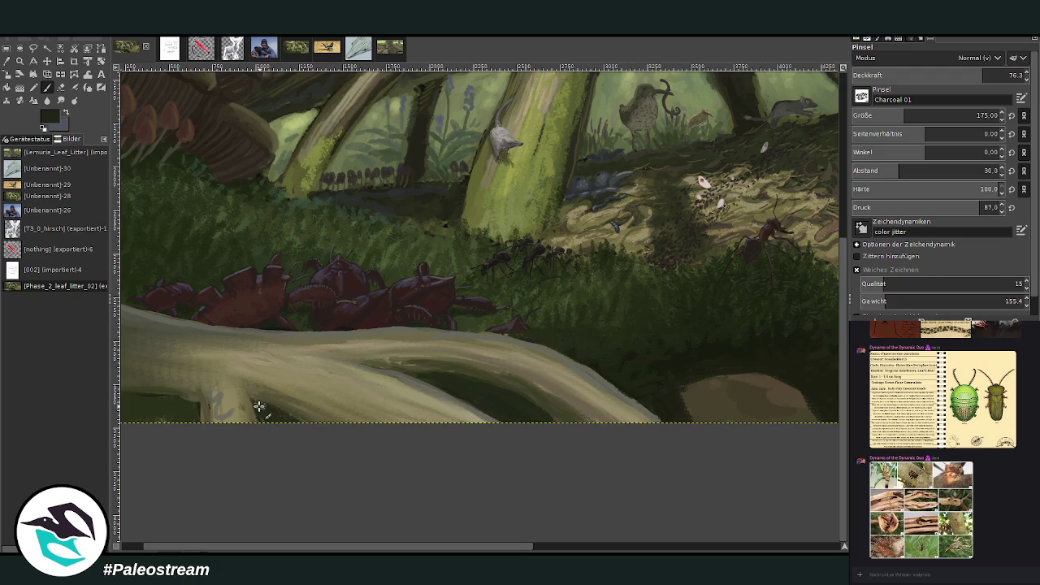
scroll(203, 551, "left", 1)
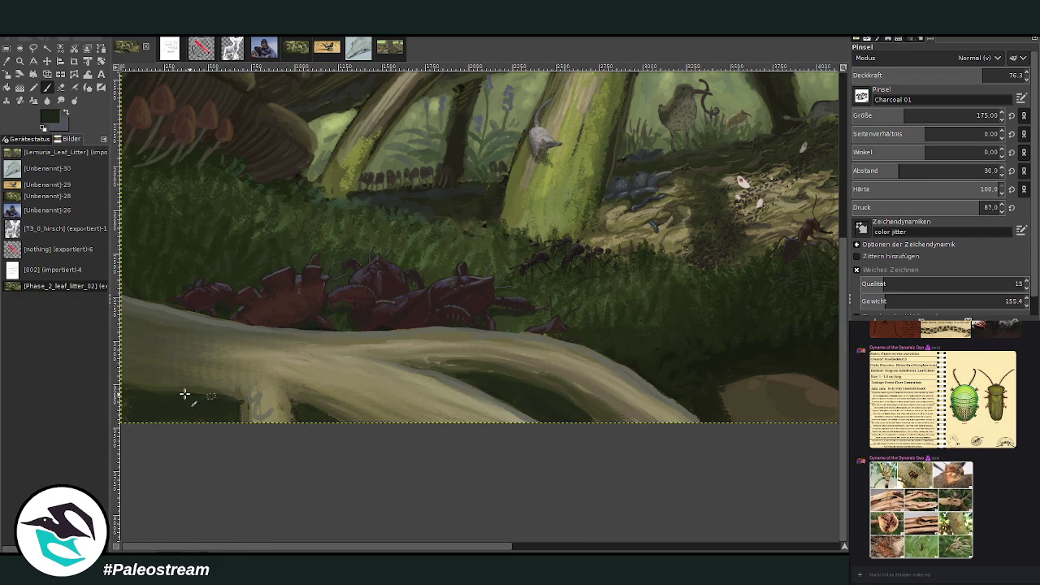
left_click_drag(494, 548, 737, 548)
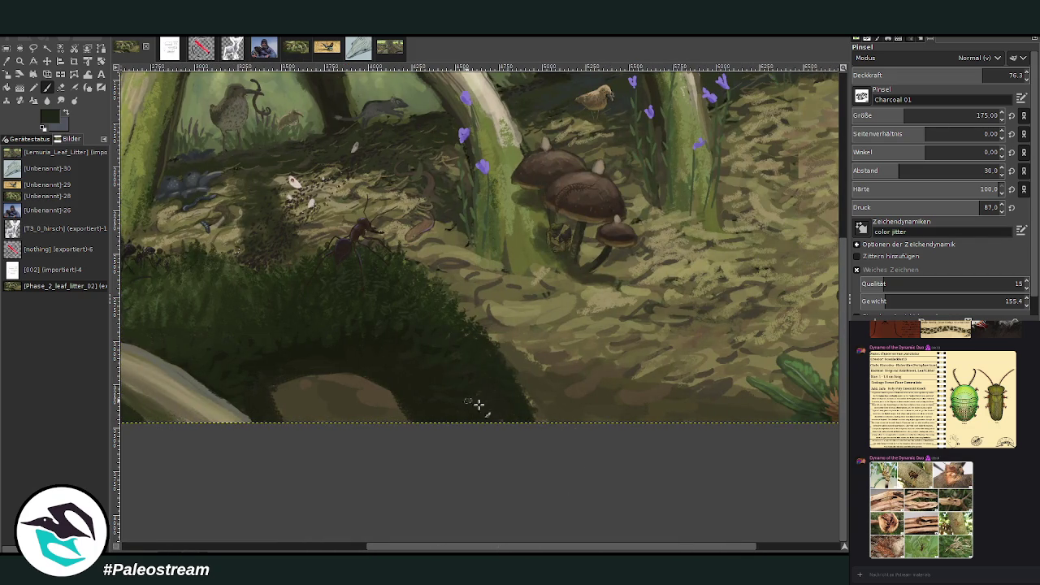
- Fit the whole painting in the window, then zoom in twice on the lower-right mushrooms and floor
key("shift+ctrl+j")
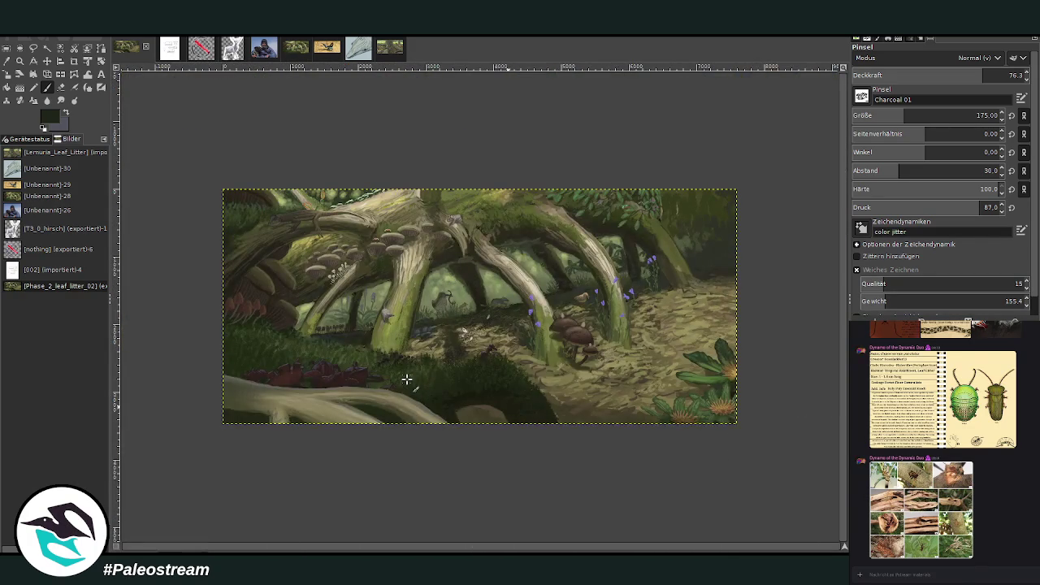
left_click(19, 61)
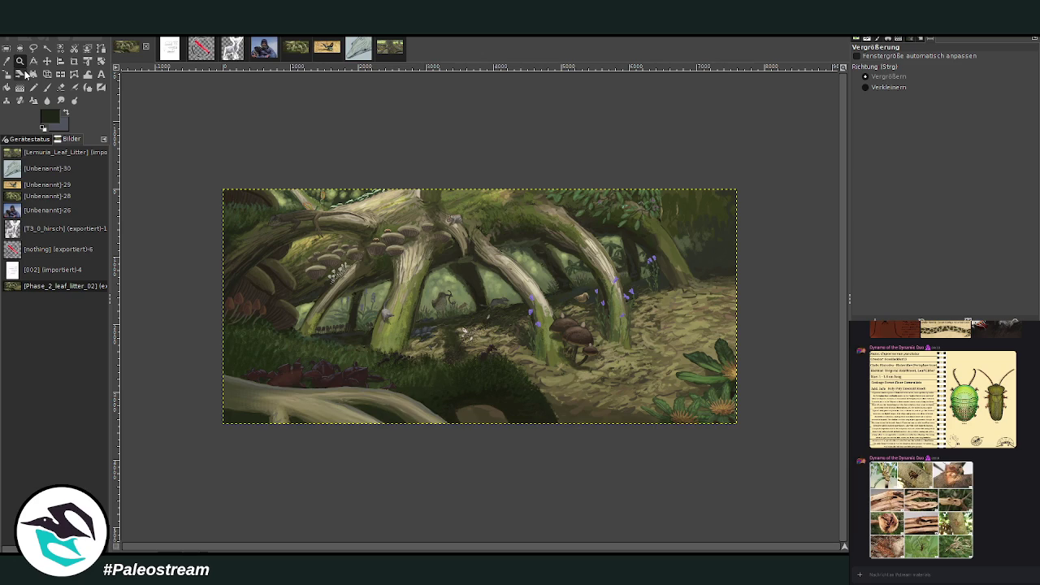
left_click_drag(477, 200, 738, 425)
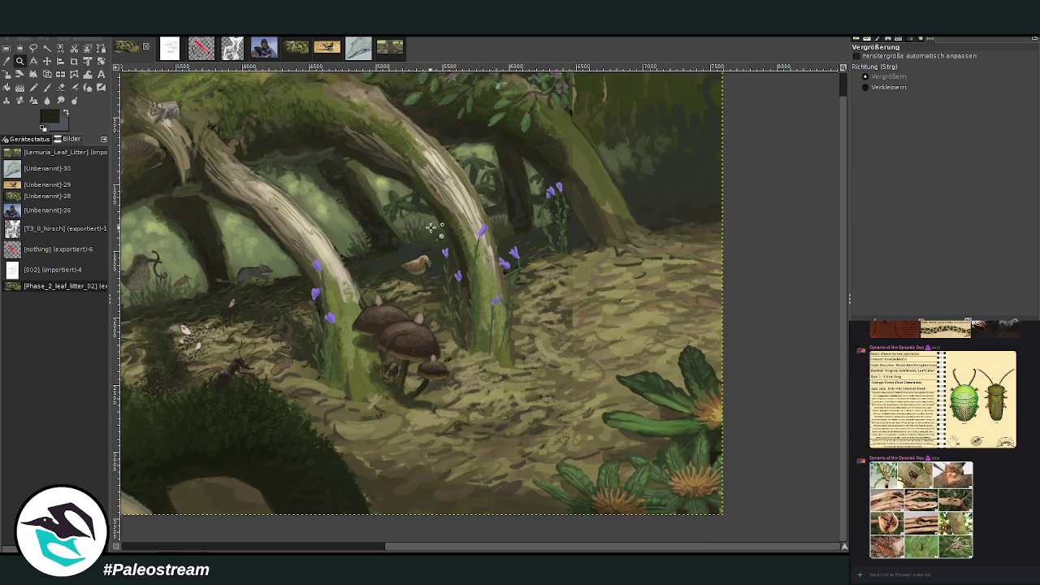
left_click_drag(323, 148, 682, 408)
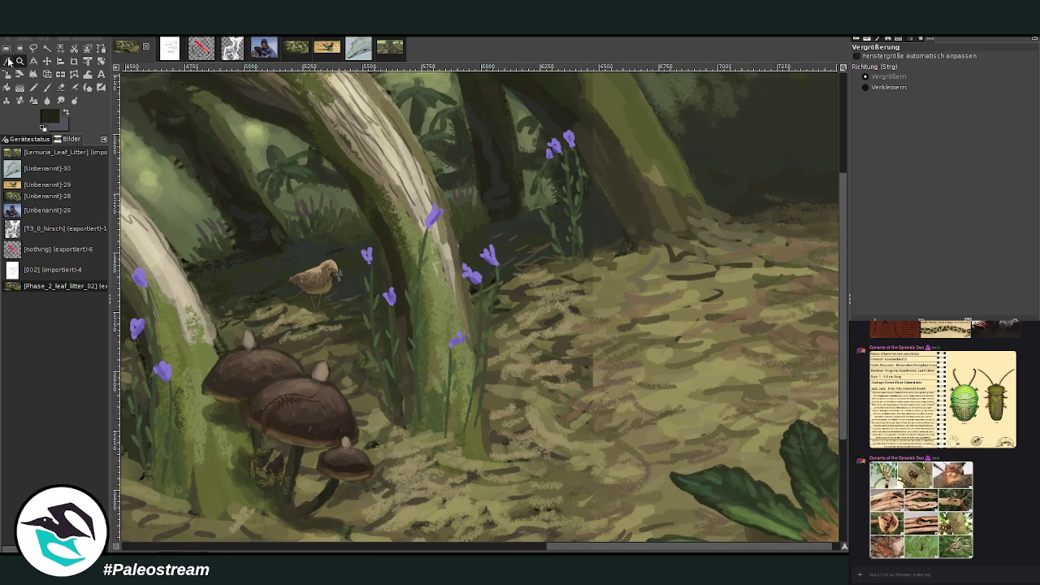
- Sample a floor colour and paint dark leaf-litter strokes across the floor at size 129, opacity 87.4
left_click(6, 61)
key("p")
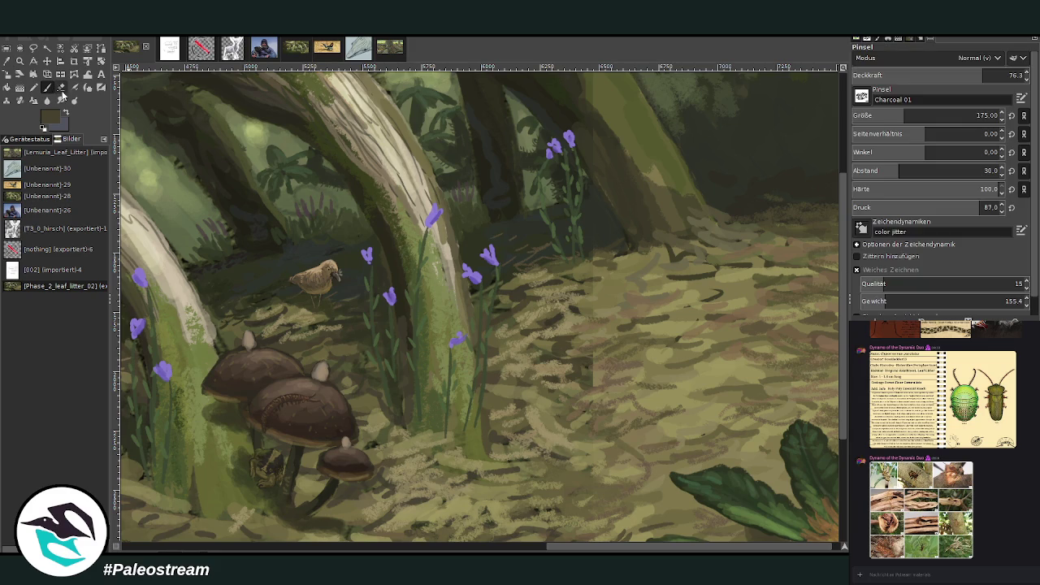
mouse_move(608, 372)
left_mouse_down()
mouse_move(647, 349)
mouse_move(619, 360)
left_mouse_up()
left_click(1006, 75)
left_click(897, 114)
left_click_drag(736, 387, 692, 397)
mouse_move(718, 364)
left_mouse_down()
mouse_move(679, 387)
mouse_move(702, 342)
mouse_move(593, 348)
mouse_move(573, 331)
mouse_move(624, 316)
mouse_move(687, 260)
mouse_move(625, 282)
left_mouse_up()
scroll(591, 338, "down", 5)
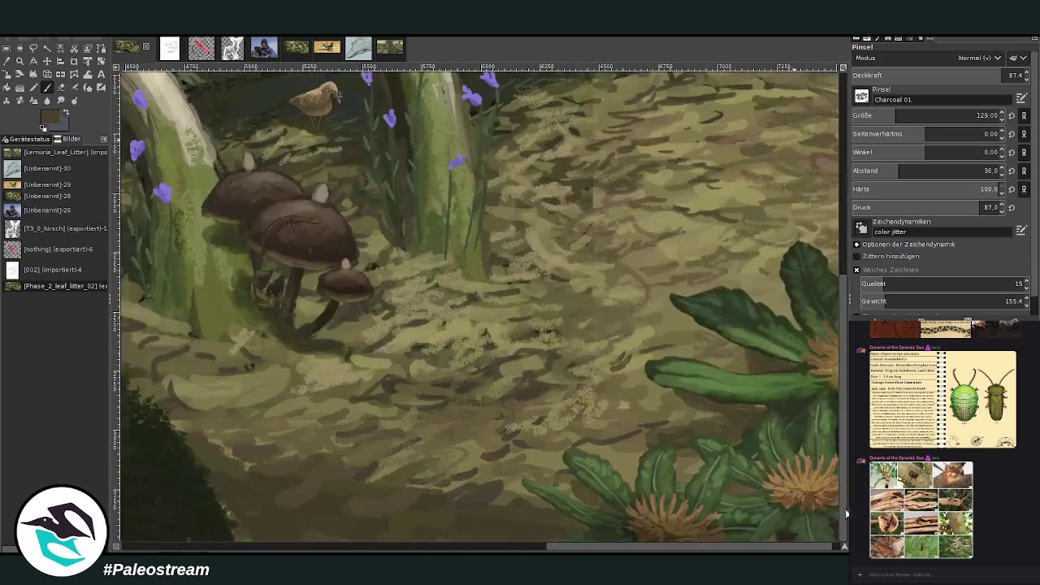
scroll(561, 435, "left", 2)
scroll(650, 416, "left", 3)
mouse_move(535, 421)
left_mouse_down()
mouse_move(399, 418)
mouse_move(556, 492)
left_mouse_up()
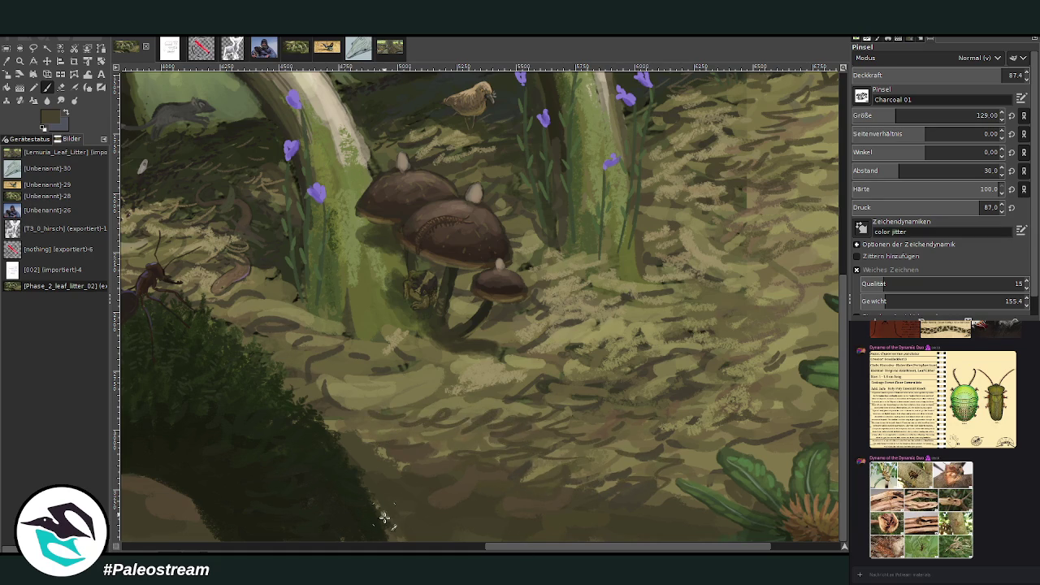
scroll(479, 305, "right", 3)
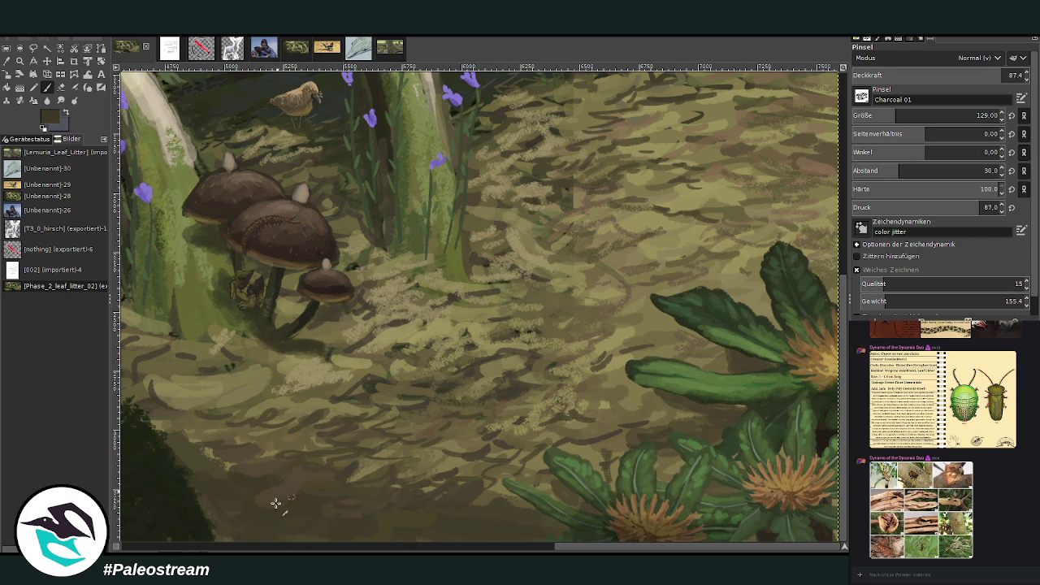
- Choose a darker brown, lower the brush opacity to 49.2, and zoom in on the mushroom group
left_click(837, 341, "ctrl")
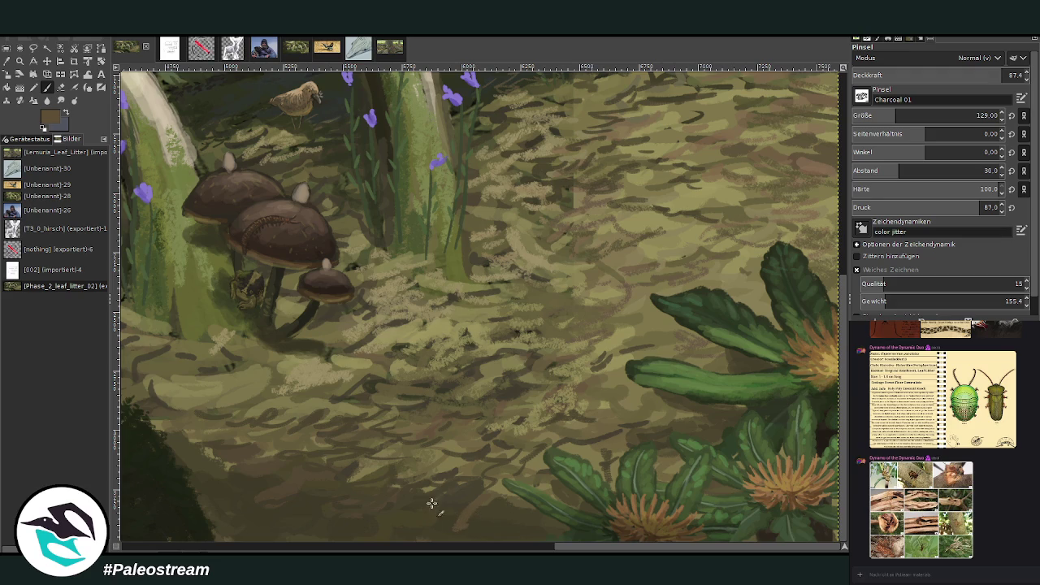
left_click(550, 548)
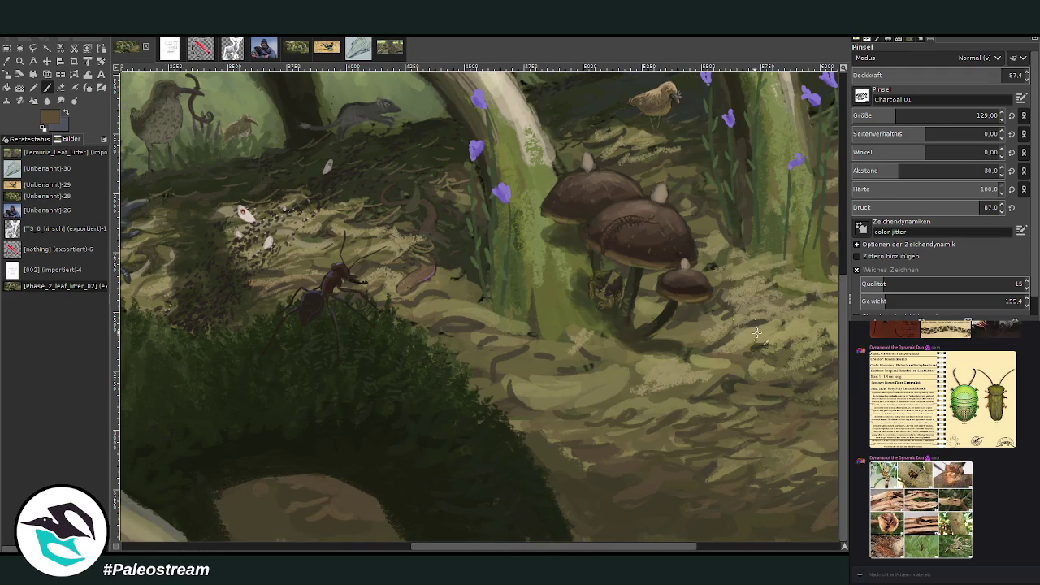
left_click(460, 402, "ctrl")
left_click(840, 349, "ctrl")
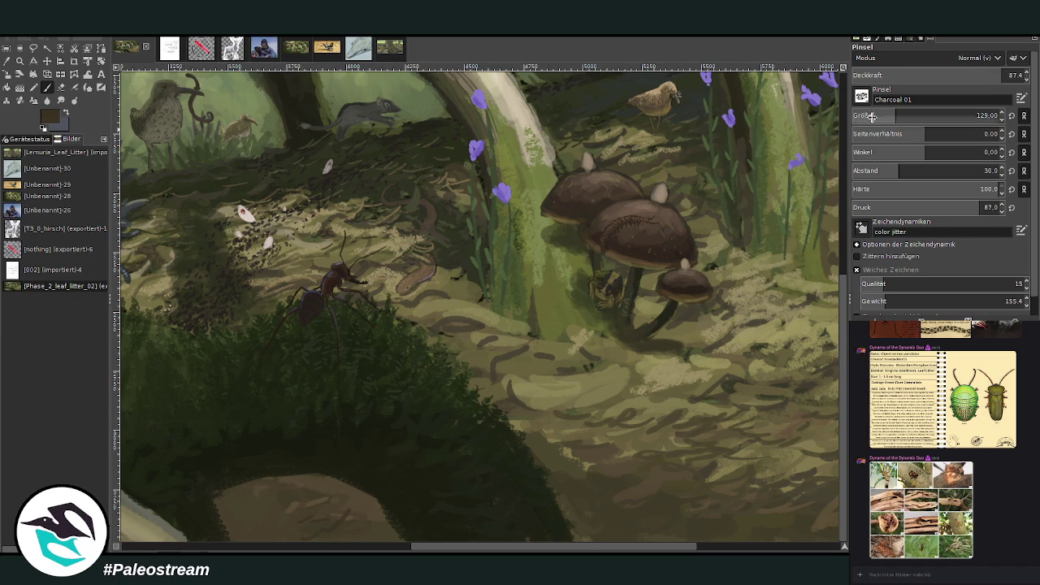
left_click(935, 74)
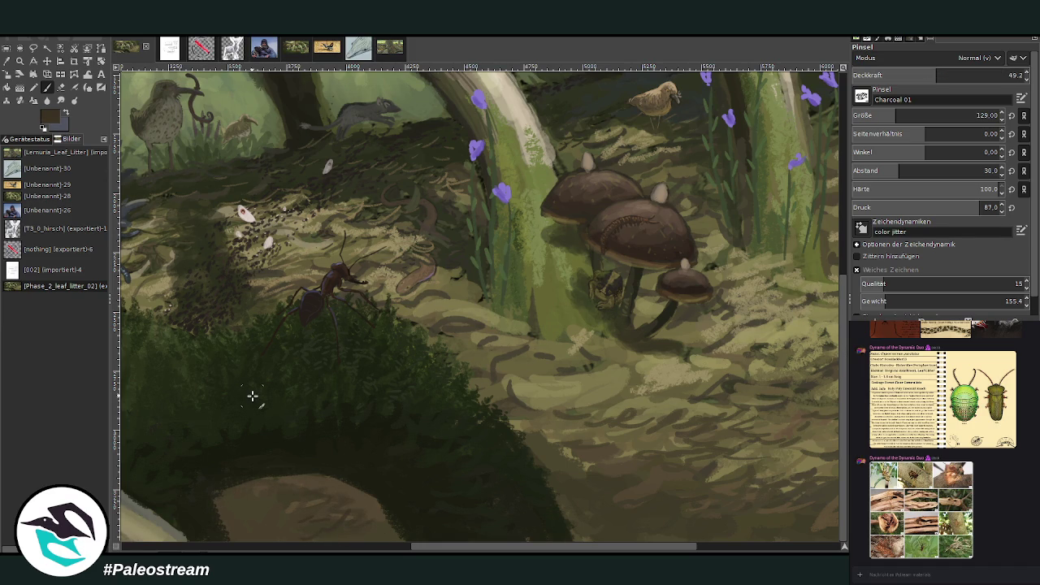
left_click(19, 61)
left_click(666, 313)
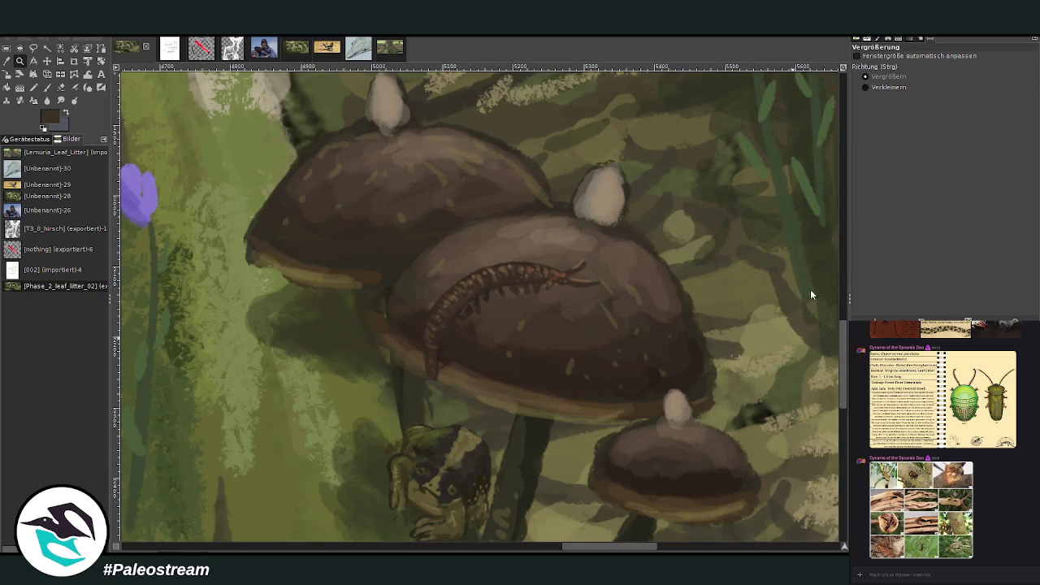
- Sample the olive green beside the mushrooms, zoom out to the whole painting, then zoom in on the roots
left_click_drag(841, 347, 842, 352)
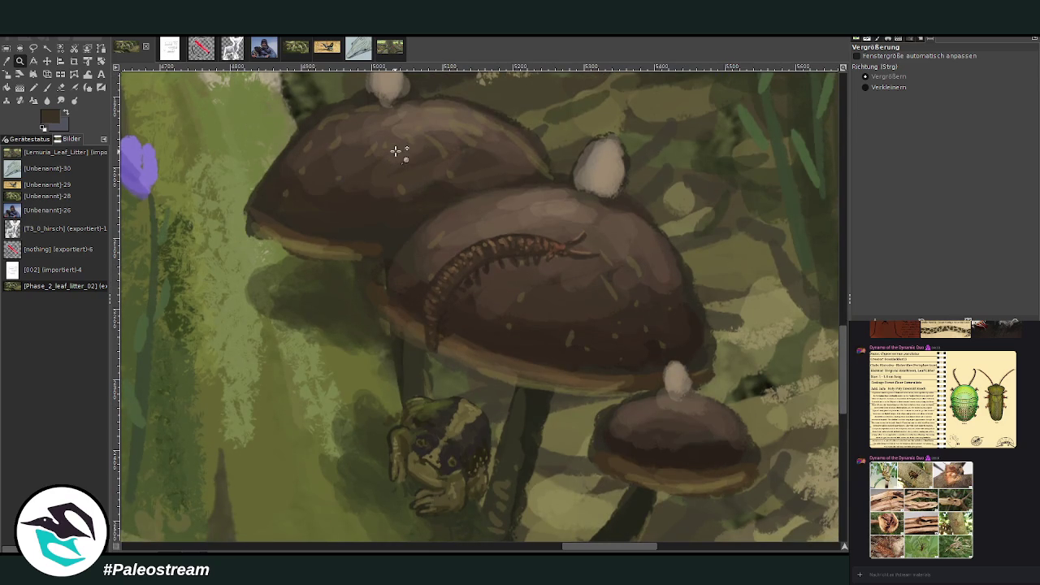
key("o")
left_click(759, 325)
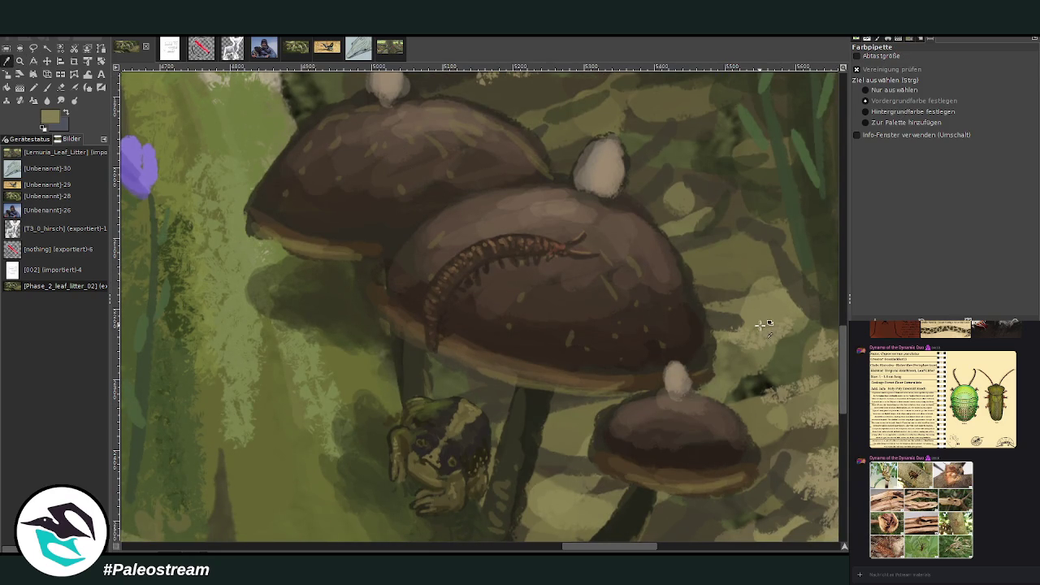
key("p")
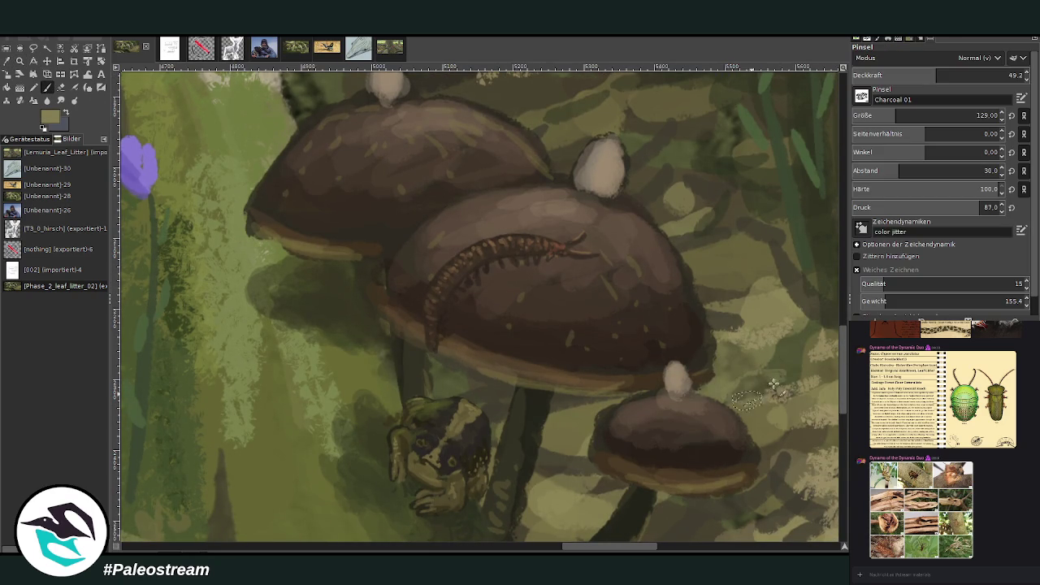
scroll(731, 378, "down", 2)
scroll(701, 370, "down", 3)
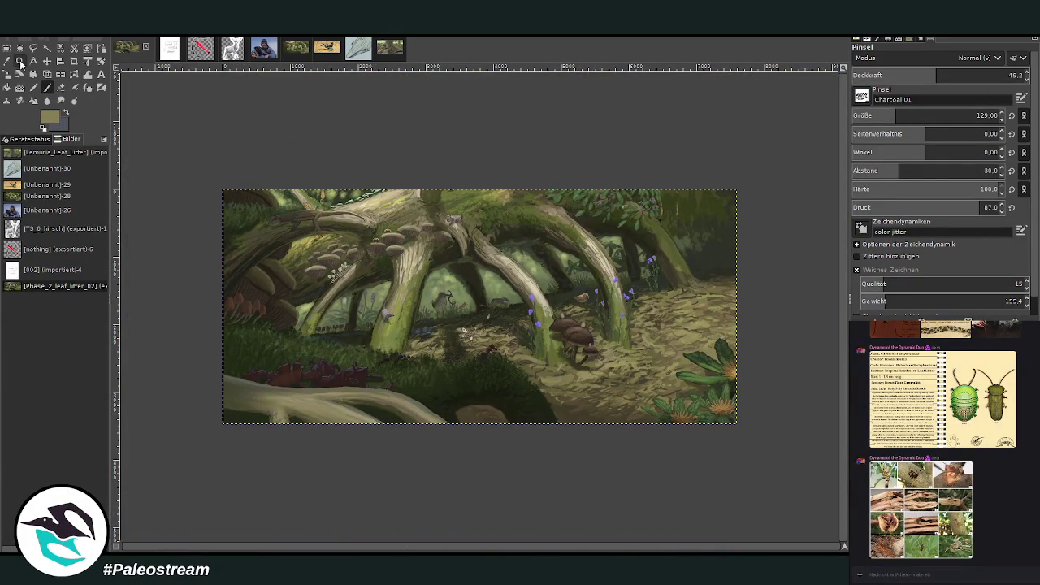
left_click(20, 62)
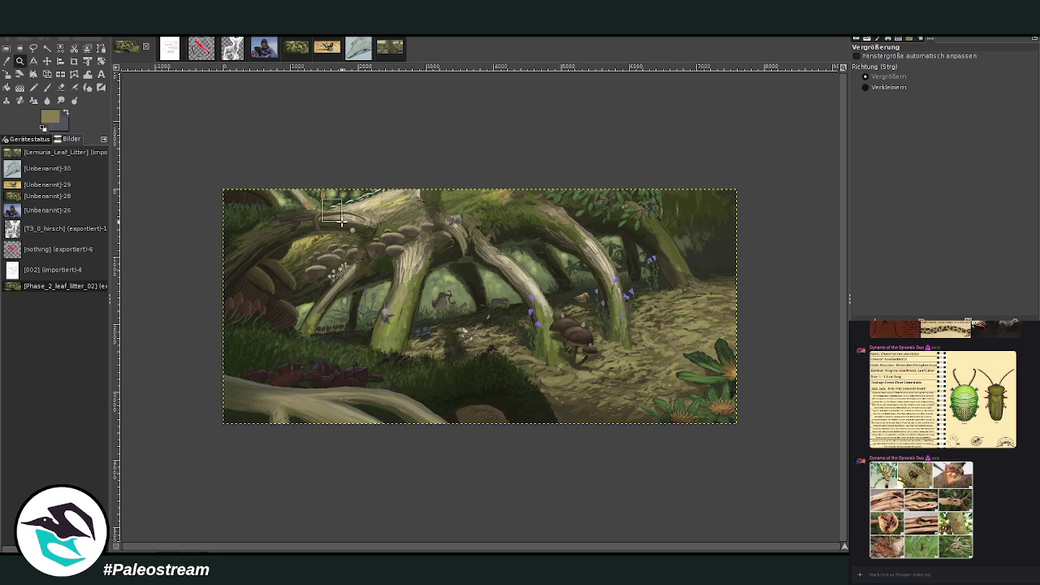
left_click(505, 417)
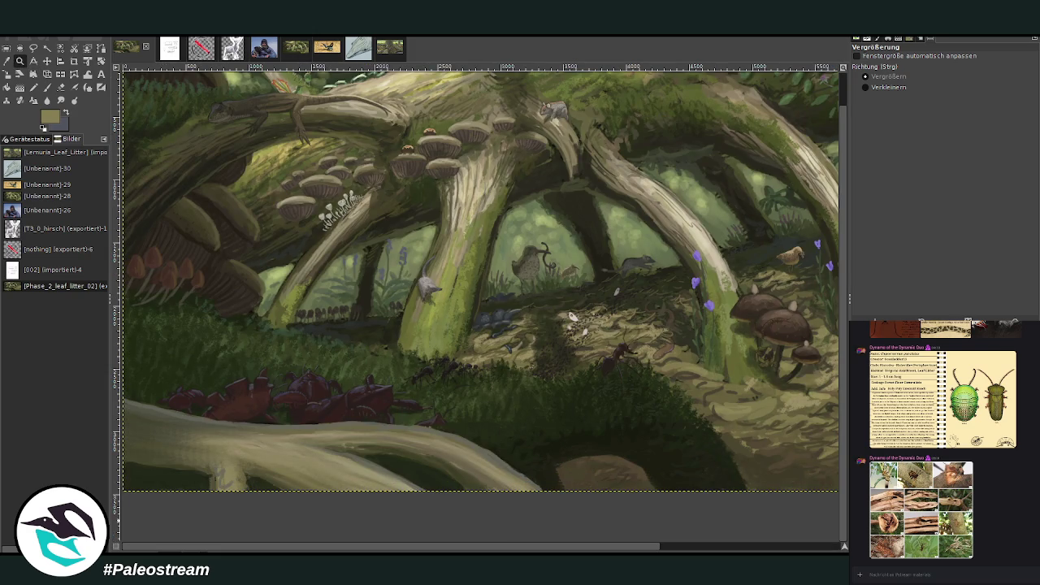
left_click(7, 61)
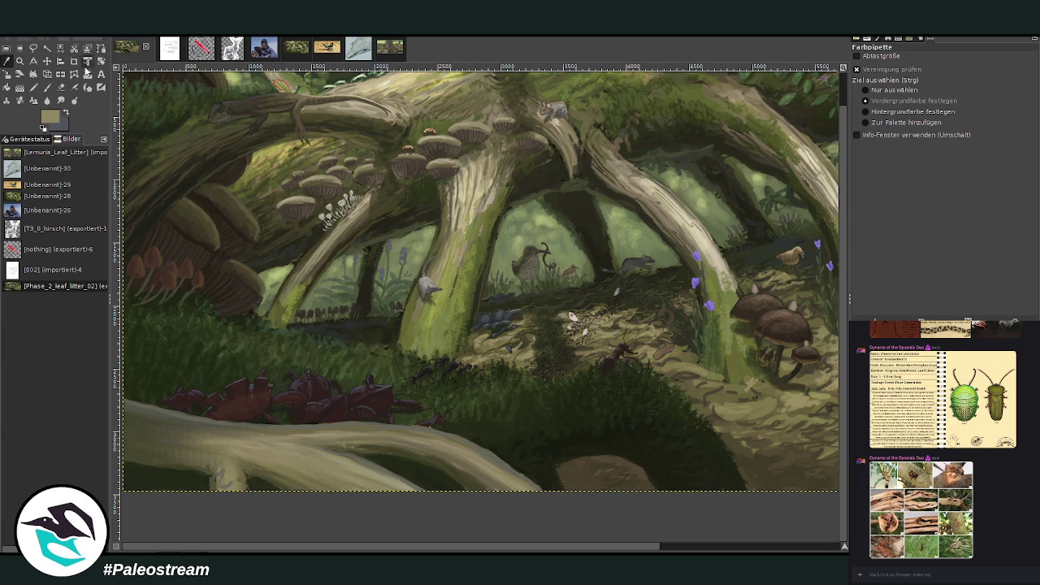
- Lengthen the pale diagonal branch up-right, undoing one stroke and repainting its lower part and tip
left_click(47, 86)
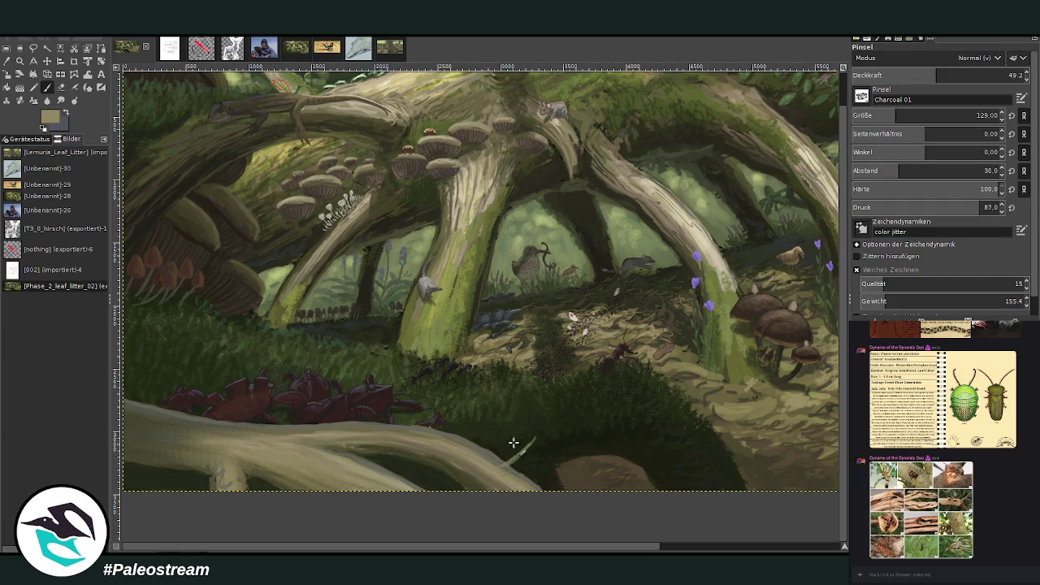
scroll(870, 116, "up", 10)
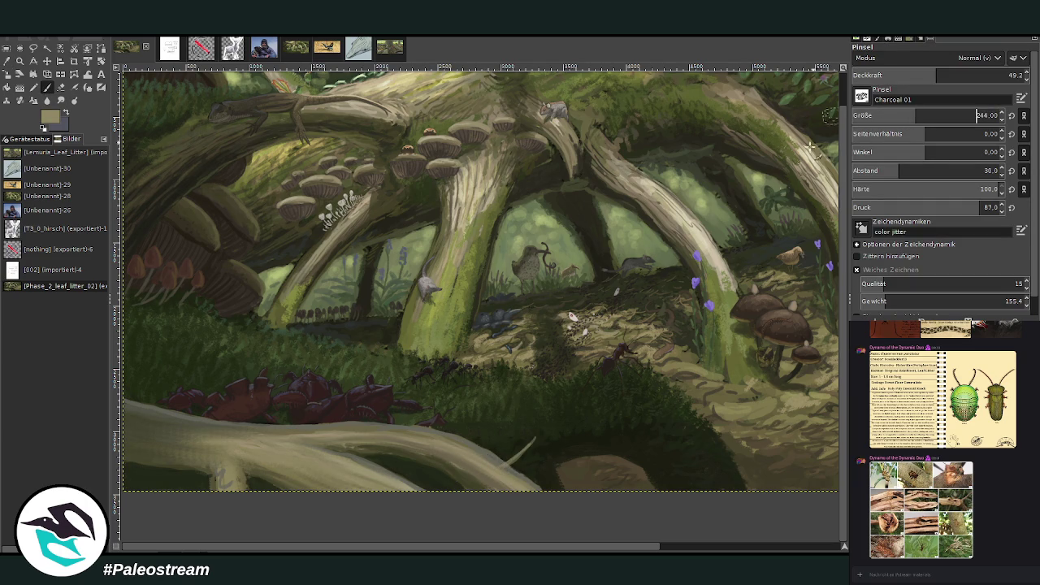
mouse_move(492, 461)
left_mouse_down()
mouse_move(569, 410)
mouse_move(476, 460)
mouse_move(498, 450)
mouse_move(541, 424)
mouse_move(471, 453)
left_mouse_up()
key("ctrl+z")
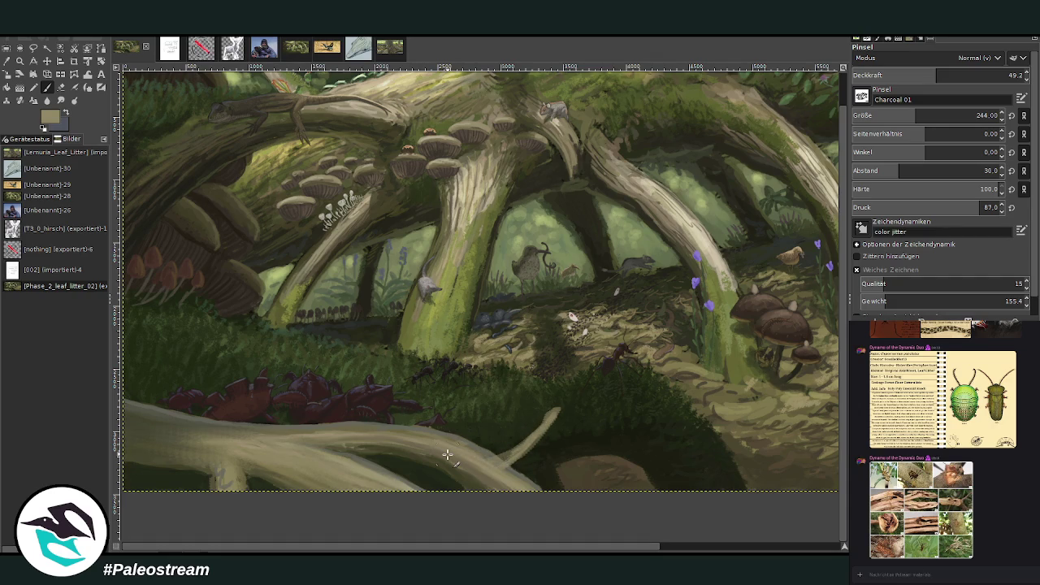
mouse_move(536, 433)
left_mouse_down()
mouse_move(504, 460)
mouse_move(552, 412)
left_mouse_up()
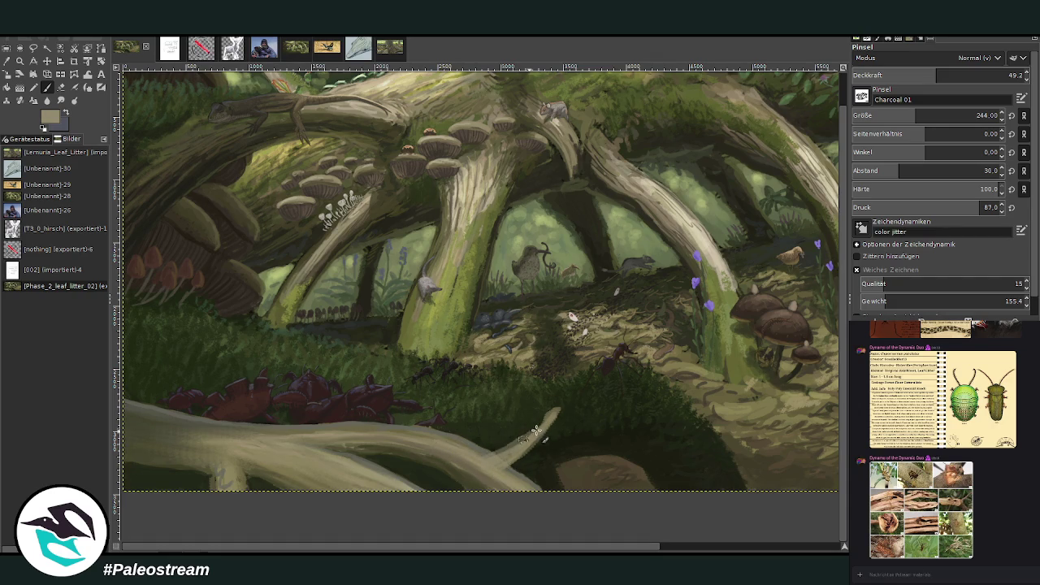
left_click_drag(504, 455, 559, 398)
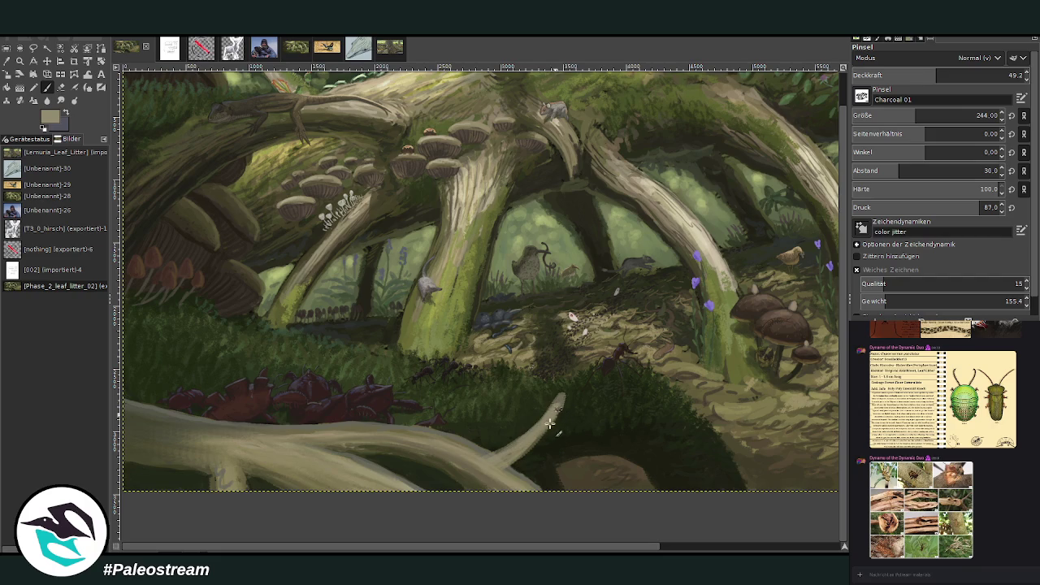
- Set brush spacing to 13 and repaint the branch smoother and brighter, then zoom in on it
left_click(891, 170)
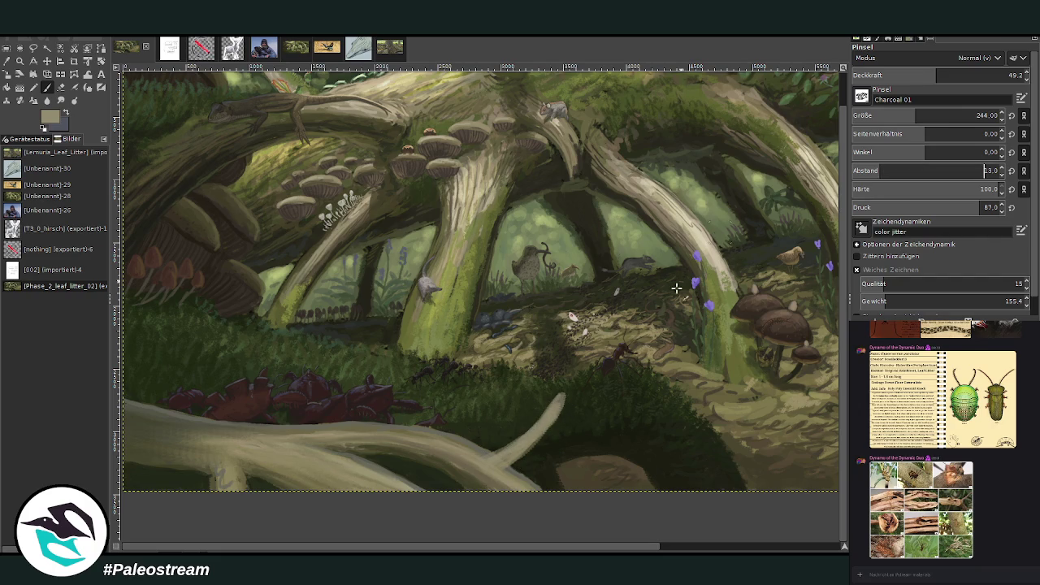
left_click_drag(561, 407, 502, 471)
left_click(820, 271, "ctrl")
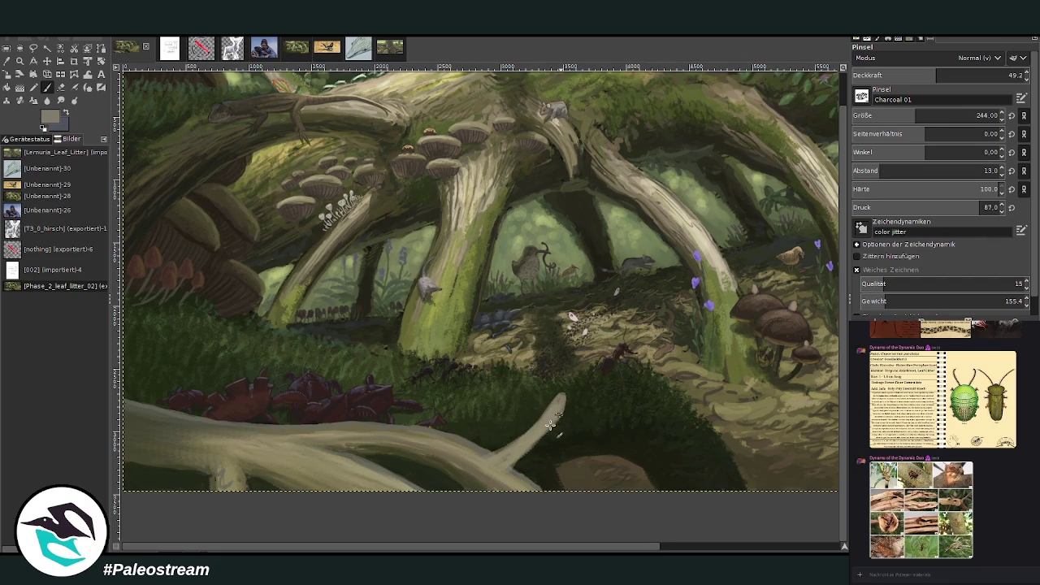
left_click_drag(550, 424, 512, 471)
left_click_drag(561, 403, 486, 457)
key("z")
left_click_drag(395, 284, 579, 506)
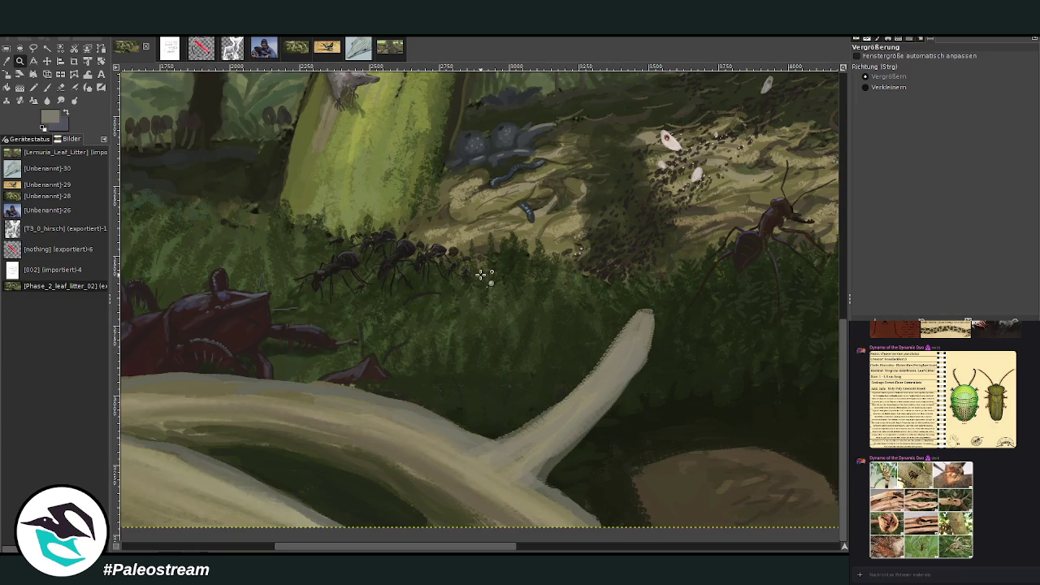
- At brush size 119, smooth the branch's right edge and narrow its tip with sampled dark green
left_click(45, 90)
key("bracketleft")
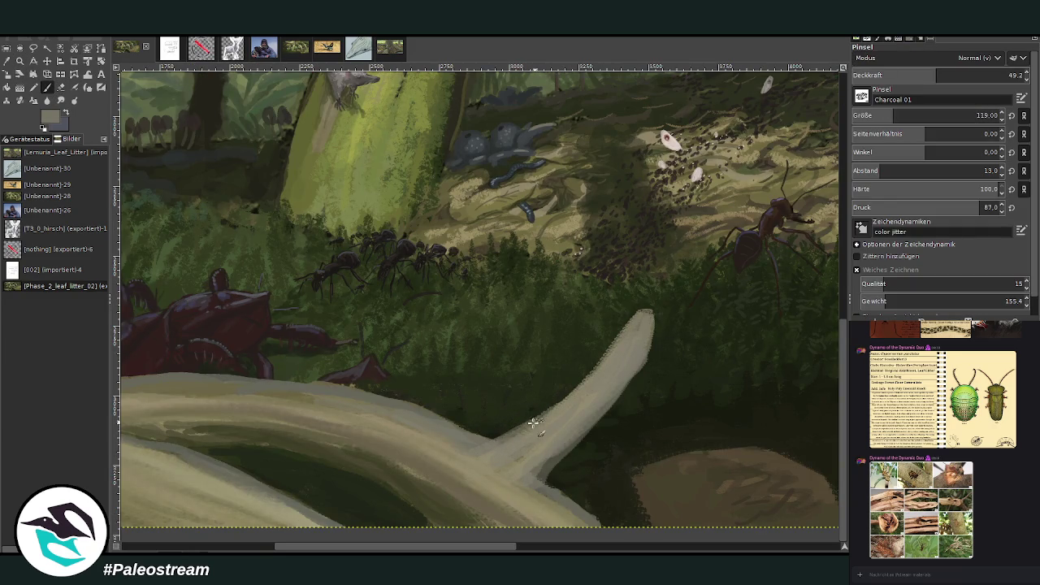
left_click(760, 192, "ctrl")
left_click_drag(648, 331, 544, 473)
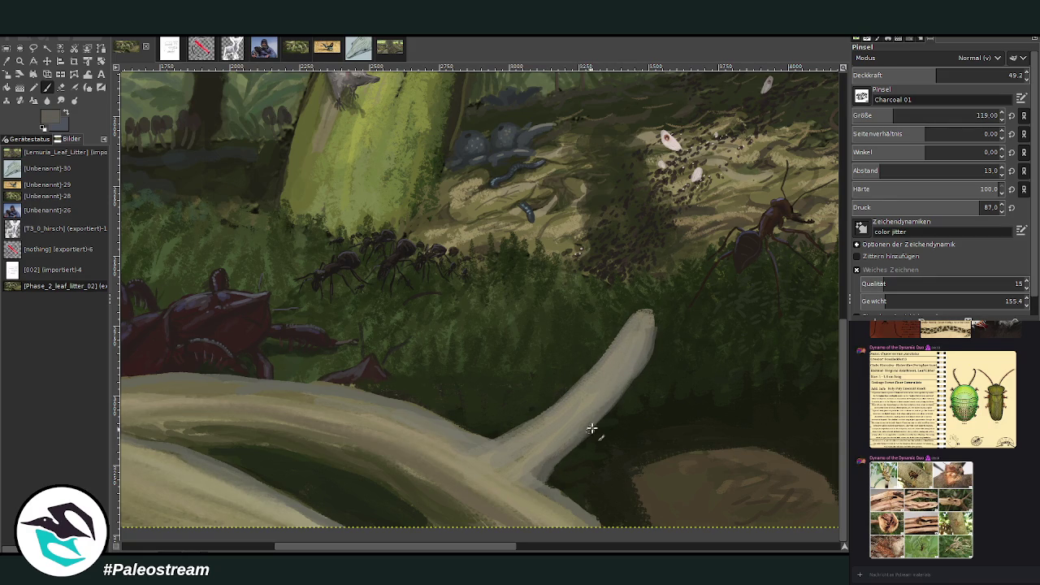
left_click(816, 288, "ctrl")
left_click_drag(648, 317, 643, 350)
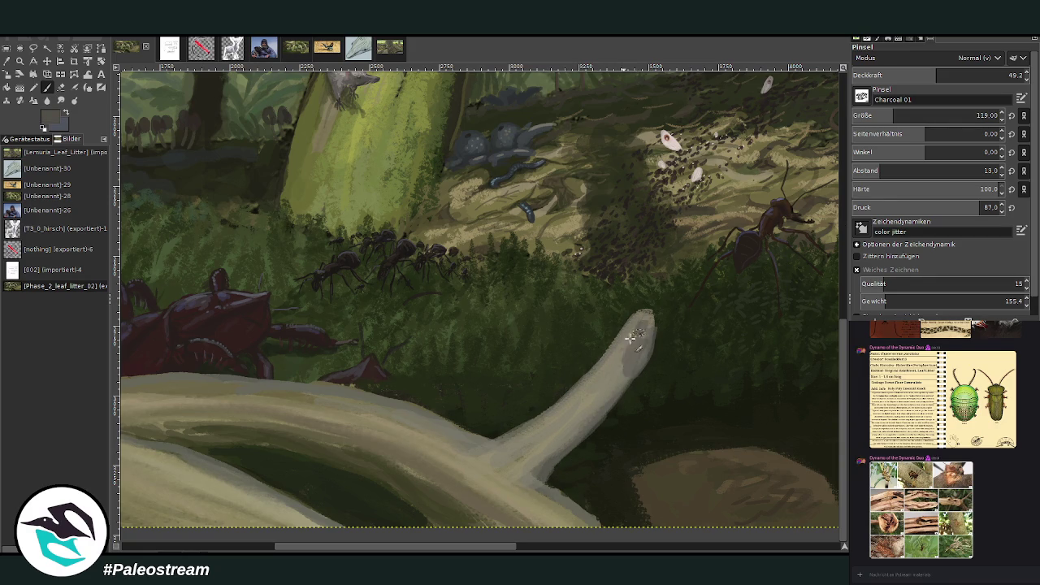
- Shade the branch's middle and tip grey, then add light-grey shading at size 113, opacity 61.5
left_click_drag(893, 115, 905, 115)
left_click(1007, 75)
mouse_move(620, 369)
left_mouse_down()
mouse_move(615, 349)
mouse_move(617, 366)
mouse_move(644, 353)
mouse_move(638, 321)
mouse_move(639, 344)
left_mouse_up()
left_click(959, 74)
left_click(975, 115)
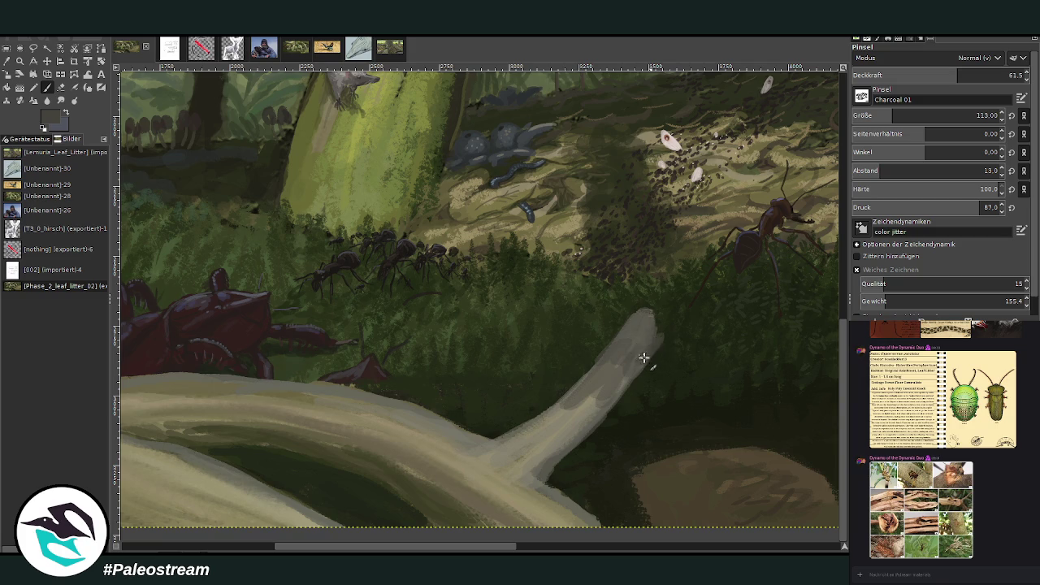
left_click_drag(642, 325, 598, 375)
- Paint a light stroke along the log's lower edge at size 46, then switch to size 65 and zoom out
left_click(875, 115)
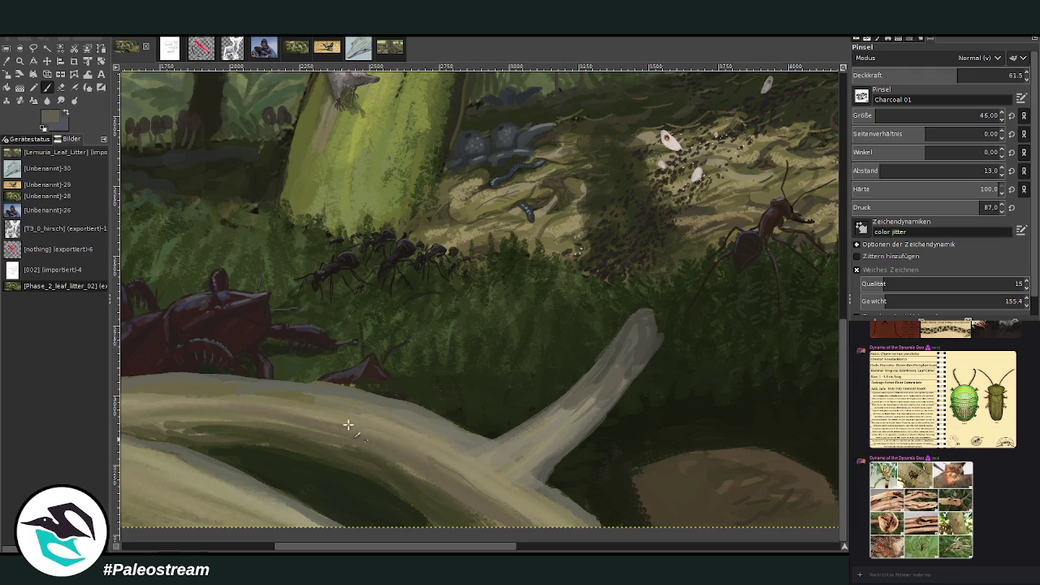
left_click_drag(548, 481, 602, 525)
left_click(873, 110)
key("bracketright")
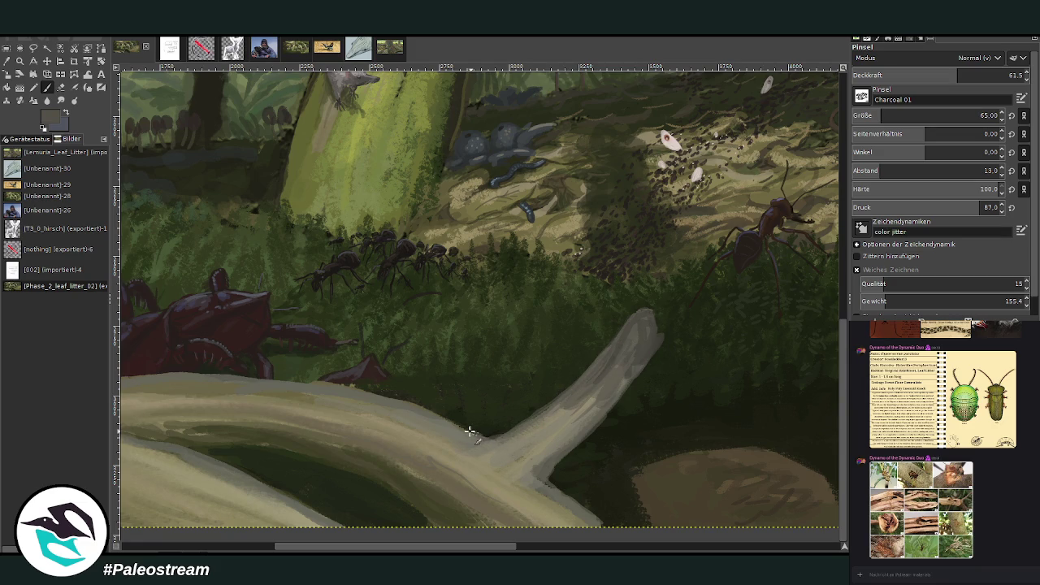
left_click_drag(498, 546, 402, 547)
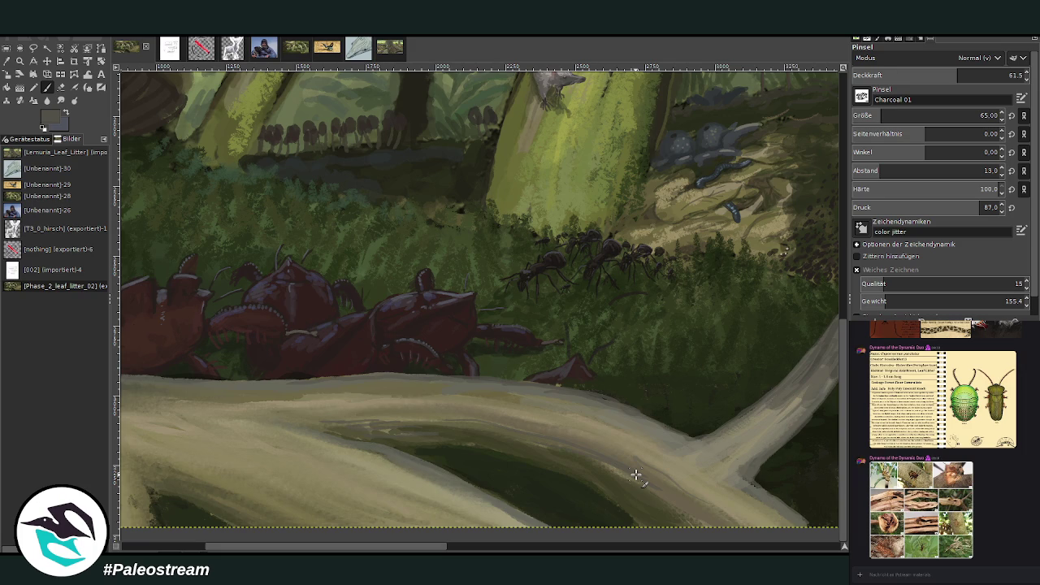
key("shift+ctrl+j")
key("minus")
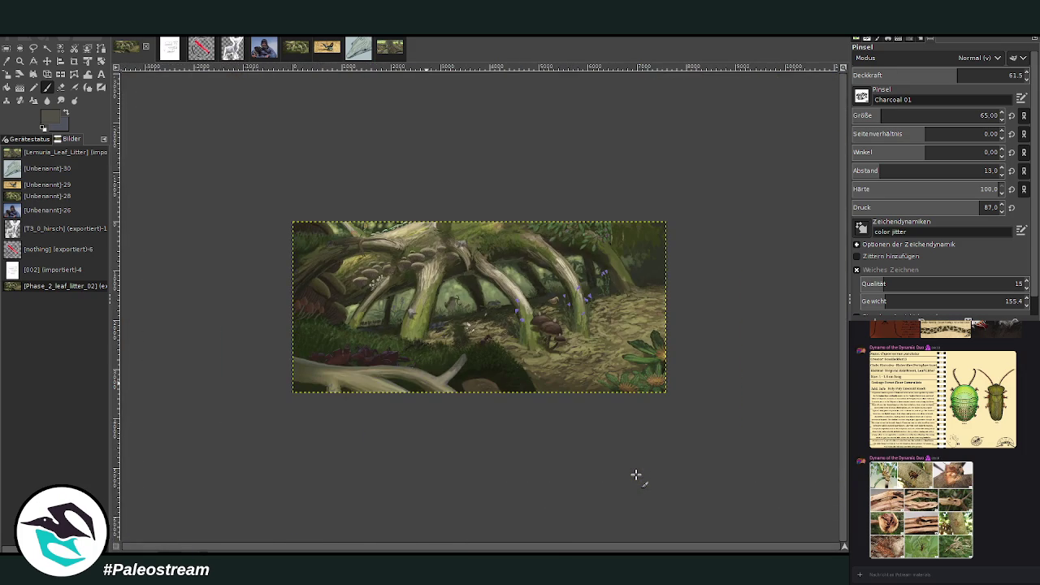
- Zoom in on the roots and foreground log, then undo a trial dark stroke on the branch
key("minus")
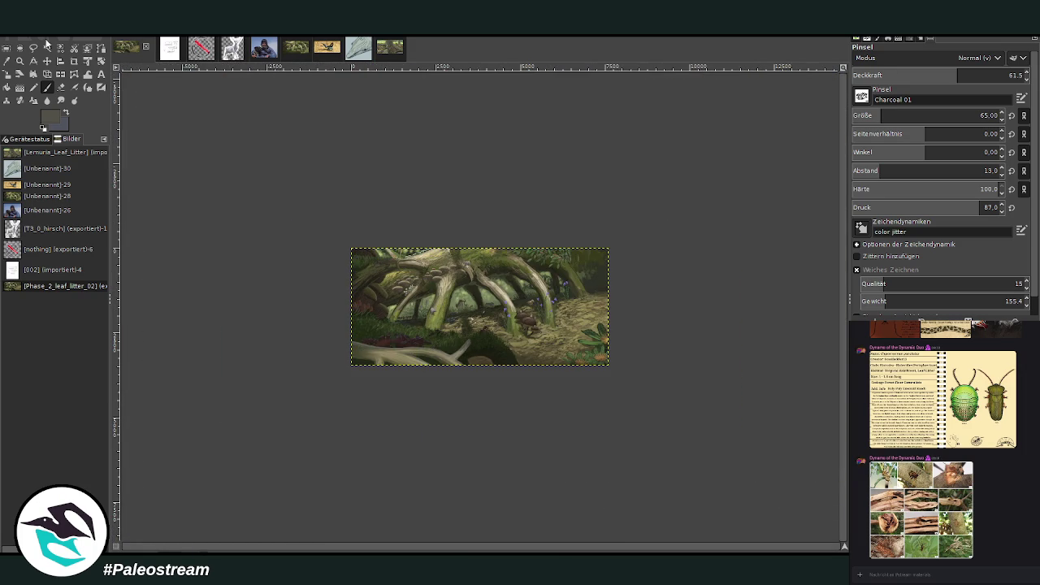
left_click(19, 61)
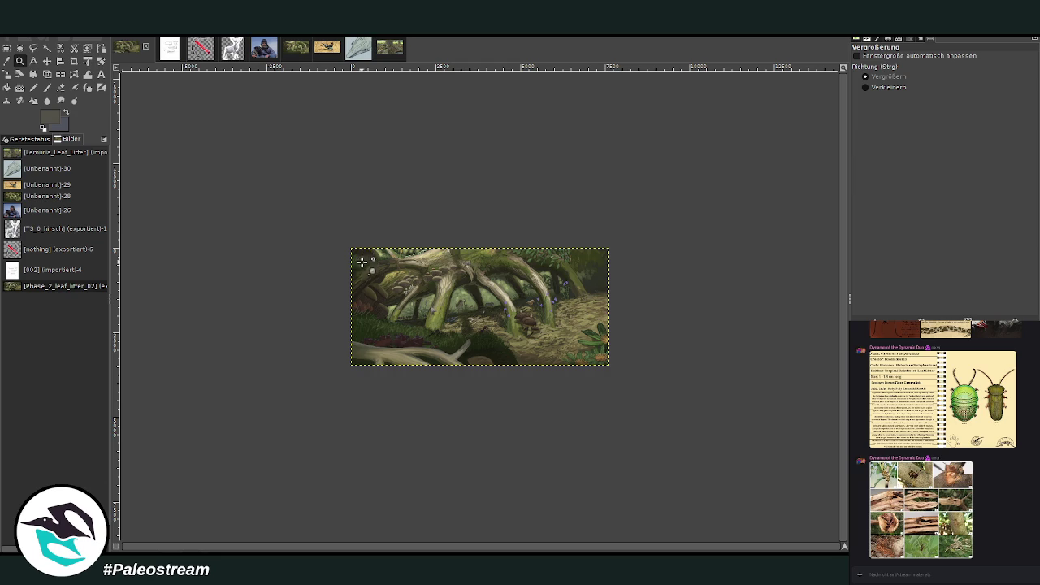
left_click_drag(323, 258, 507, 396)
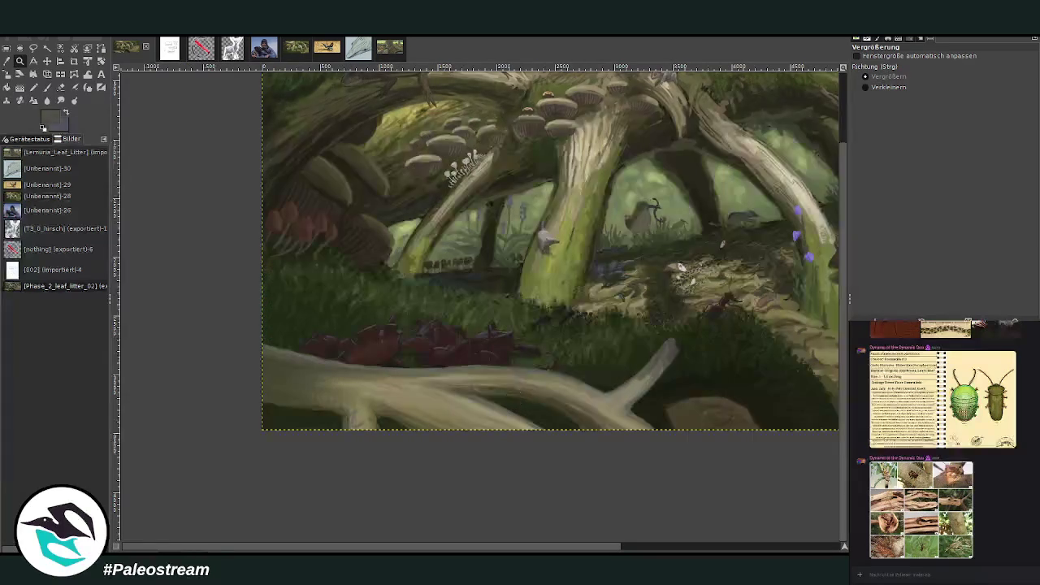
key("o")
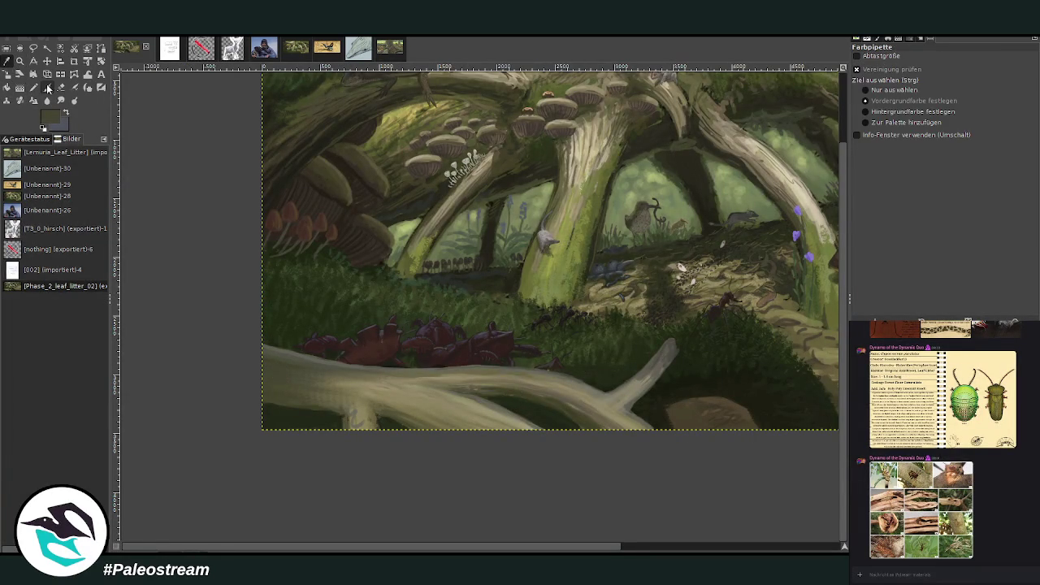
left_click(48, 88)
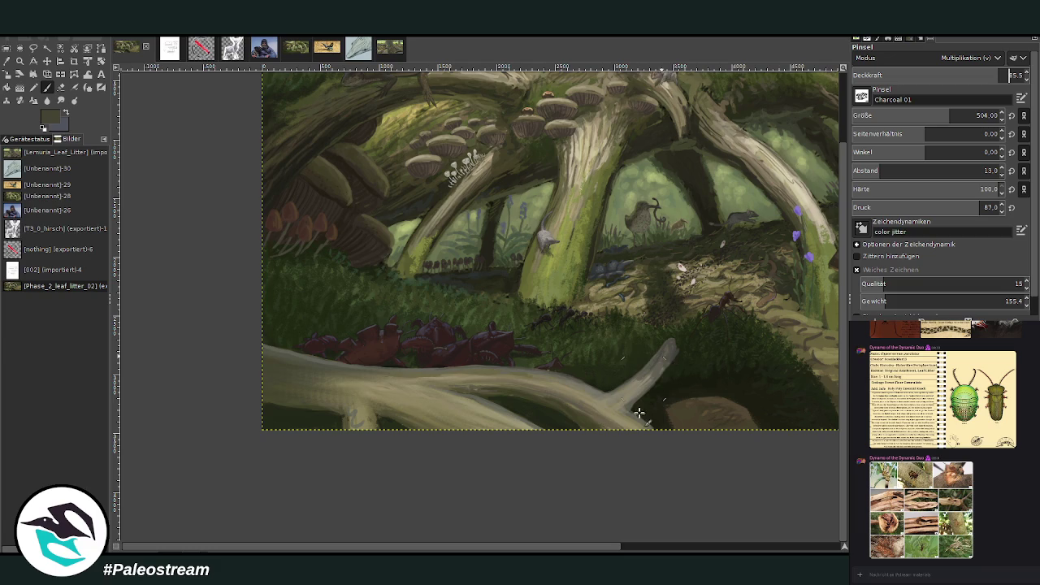
left_click_drag(660, 362, 558, 413)
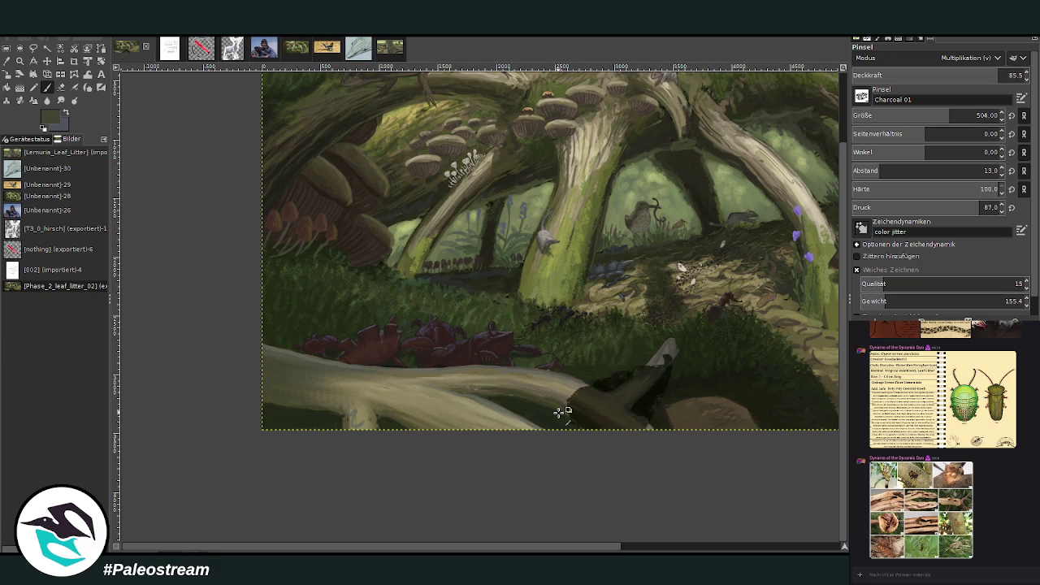
key("ctrl+z")
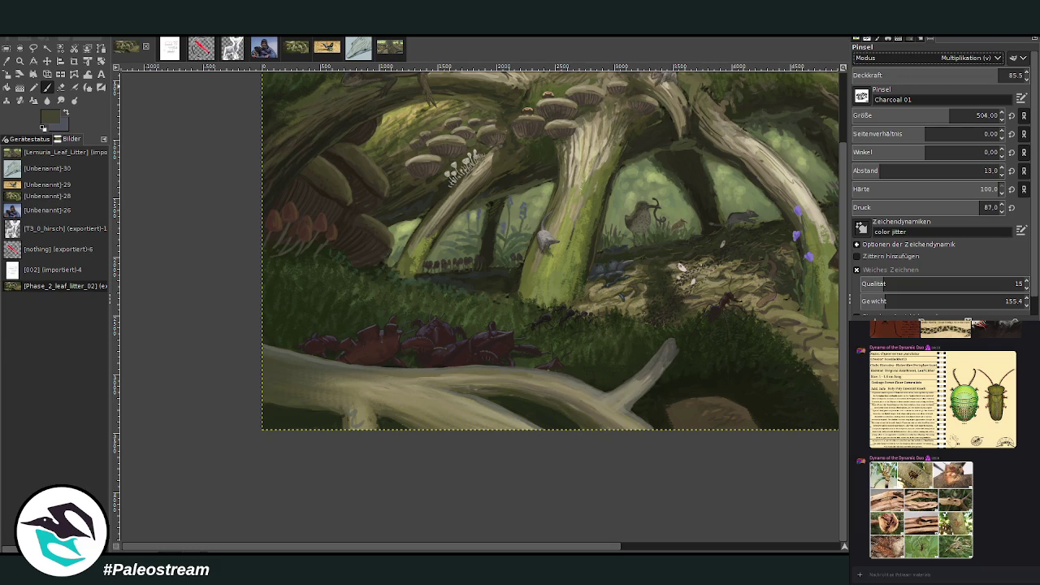
- In Darken only mode, softly stroke along the pale branch and log at opacity 40.7, then 29.7
scroll(967, 57, "up", 2)
left_click(995, 114)
left_click(963, 74)
mouse_move(628, 423)
left_mouse_down()
mouse_move(608, 383)
mouse_move(557, 371)
mouse_move(340, 378)
mouse_move(336, 424)
mouse_move(395, 429)
mouse_move(426, 398)
mouse_move(478, 403)
mouse_move(541, 432)
left_mouse_up()
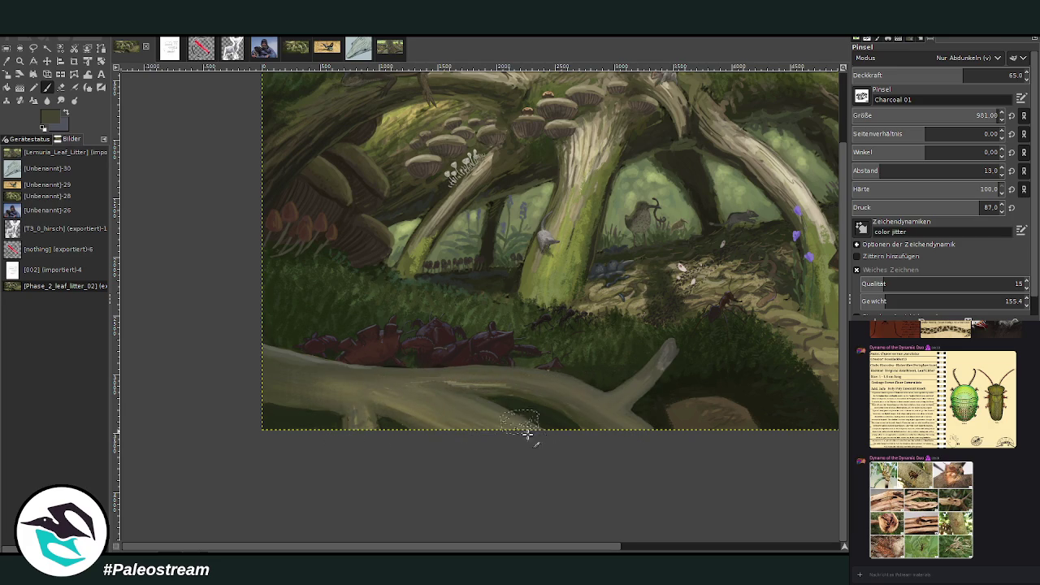
left_click_drag(963, 75, 920, 75)
mouse_move(550, 396)
left_mouse_down()
mouse_move(659, 381)
mouse_move(567, 395)
mouse_move(442, 384)
mouse_move(432, 413)
mouse_move(537, 459)
mouse_move(451, 415)
mouse_move(266, 385)
mouse_move(244, 371)
mouse_move(529, 434)
mouse_move(345, 413)
mouse_move(233, 379)
mouse_move(406, 399)
mouse_move(511, 432)
left_mouse_up()
left_click_drag(912, 75, 903, 76)
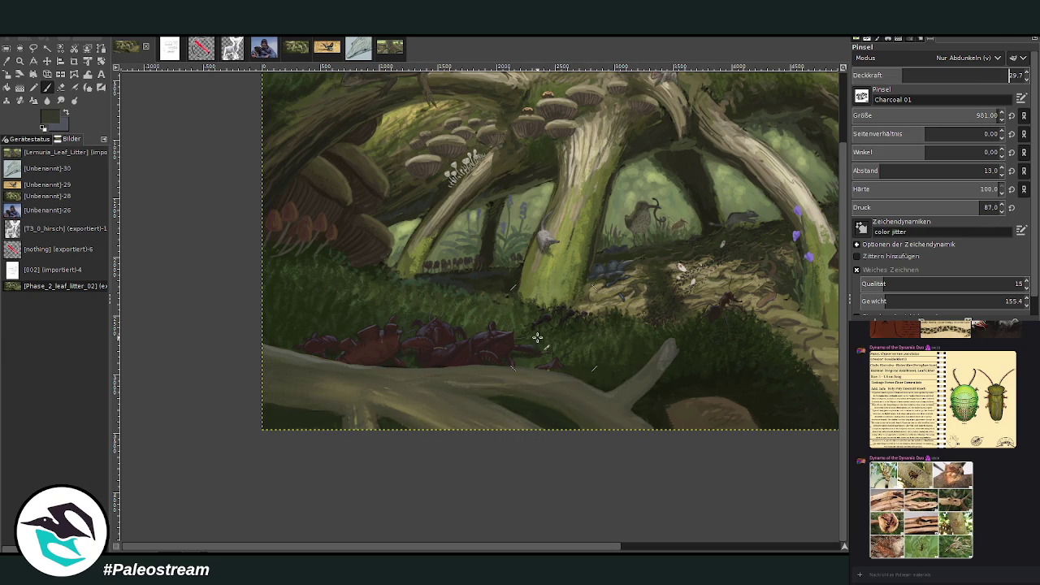
left_click_drag(522, 431, 144, 335)
key("minus")
key("minus")
key("minus")
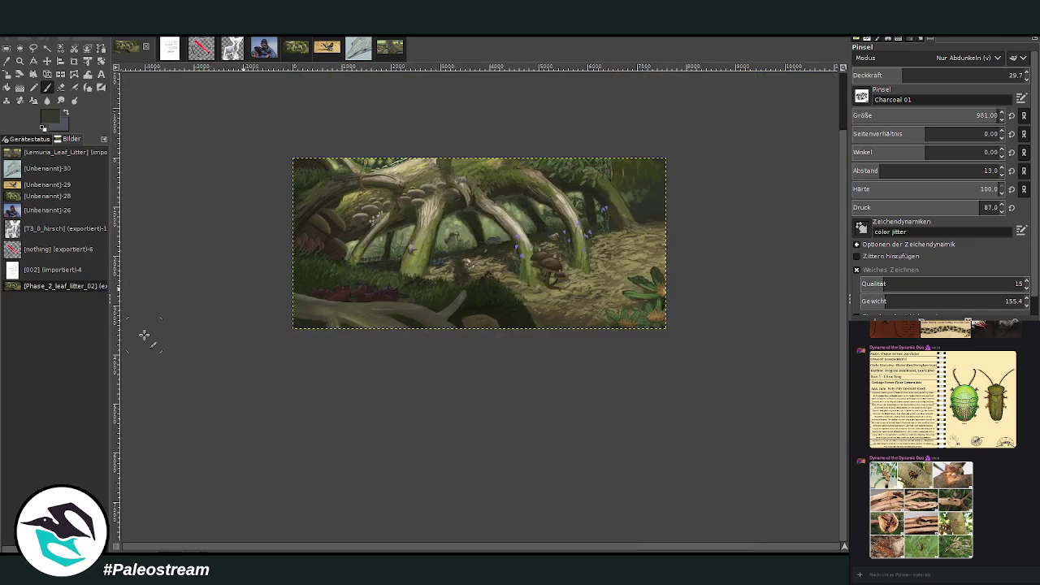
- Zoom in on the foreground root, sample a colour and shrink the brush to 191
key("minus")
key("z")
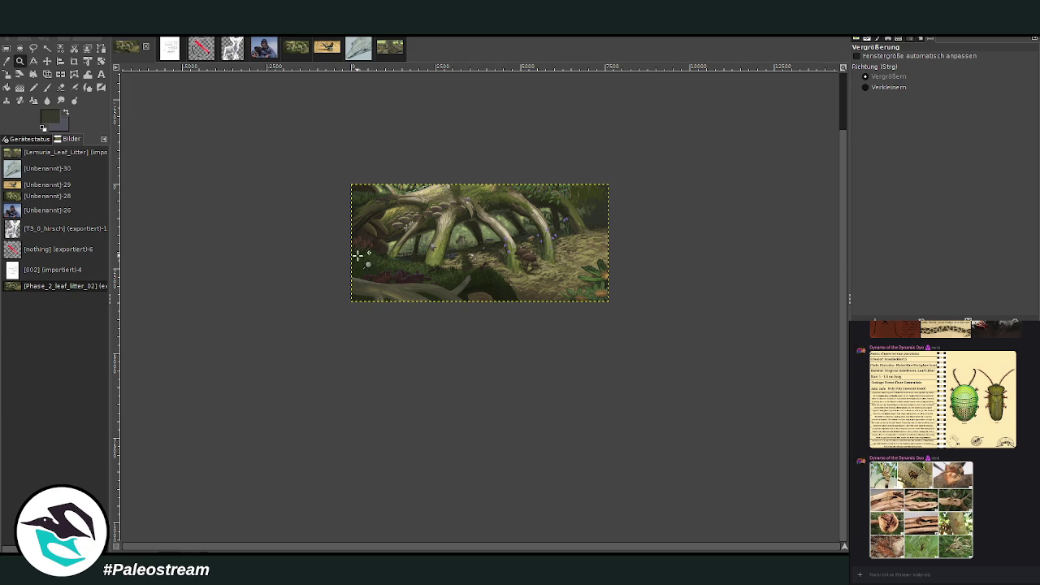
left_click(378, 269)
left_click_drag(360, 154, 580, 413)
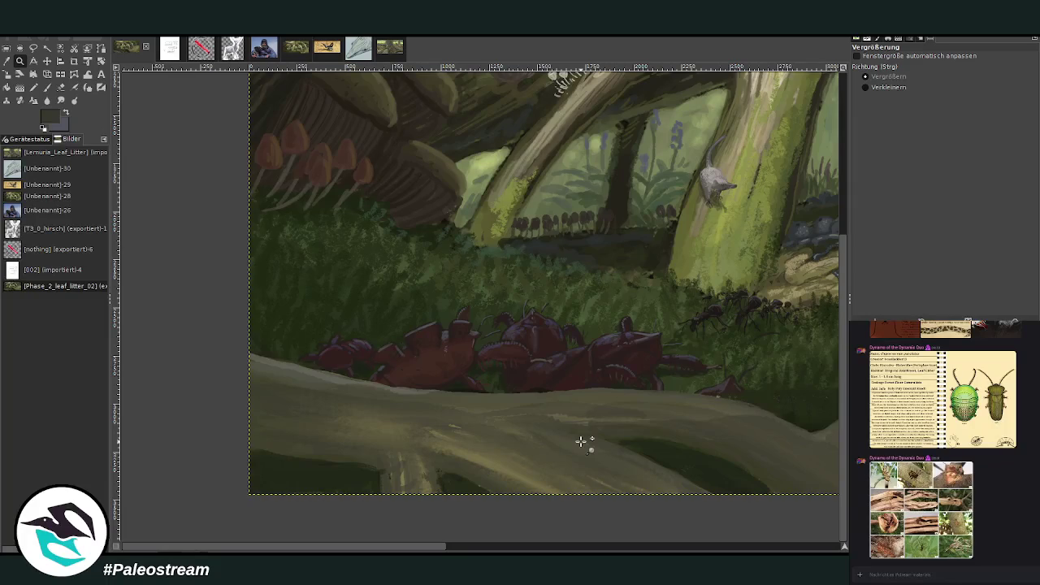
key("o")
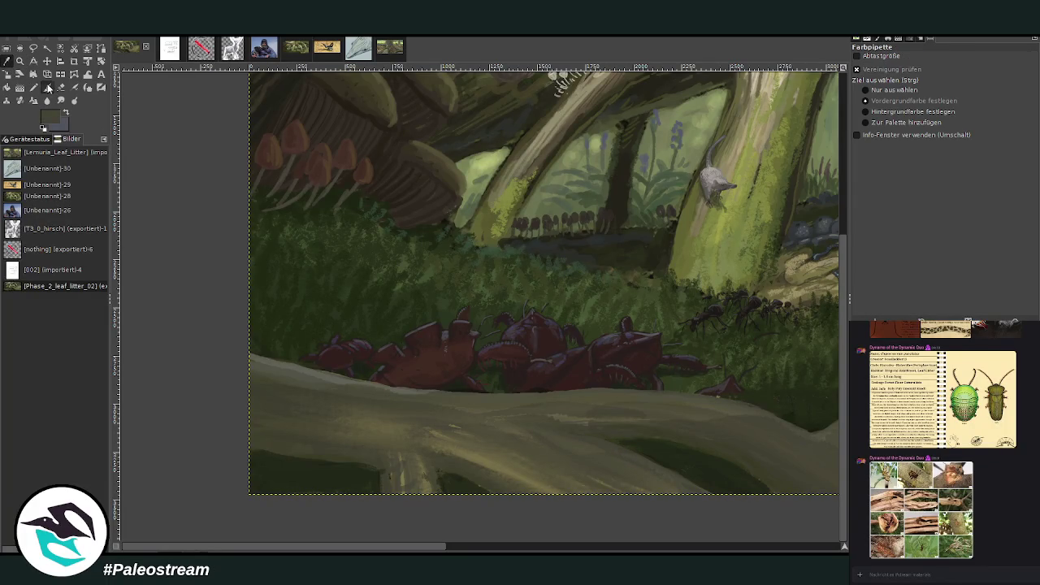
left_click(47, 87)
left_click_drag(930, 115, 908, 116)
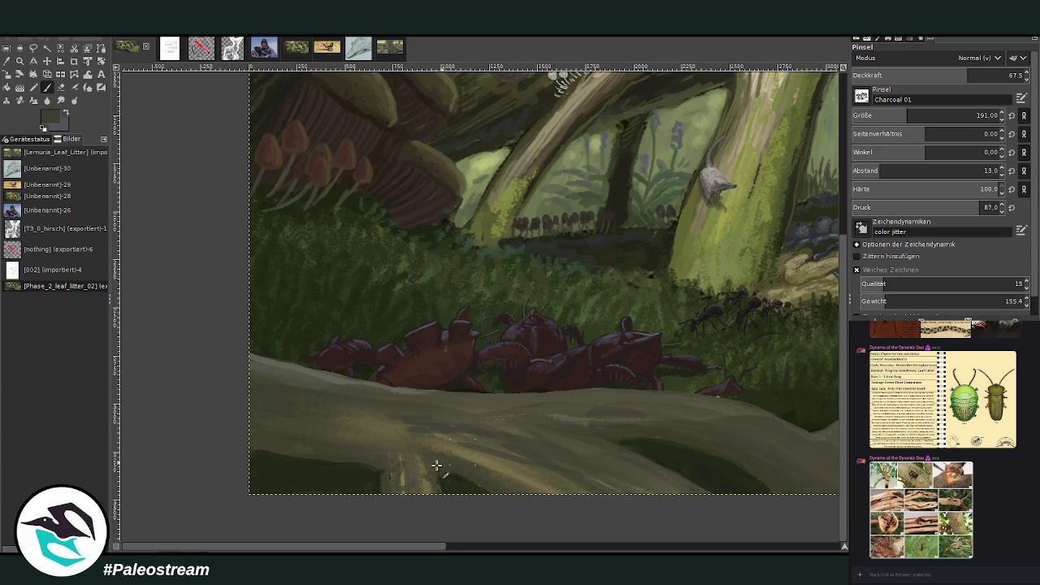
scroll(365, 551, "right", 5)
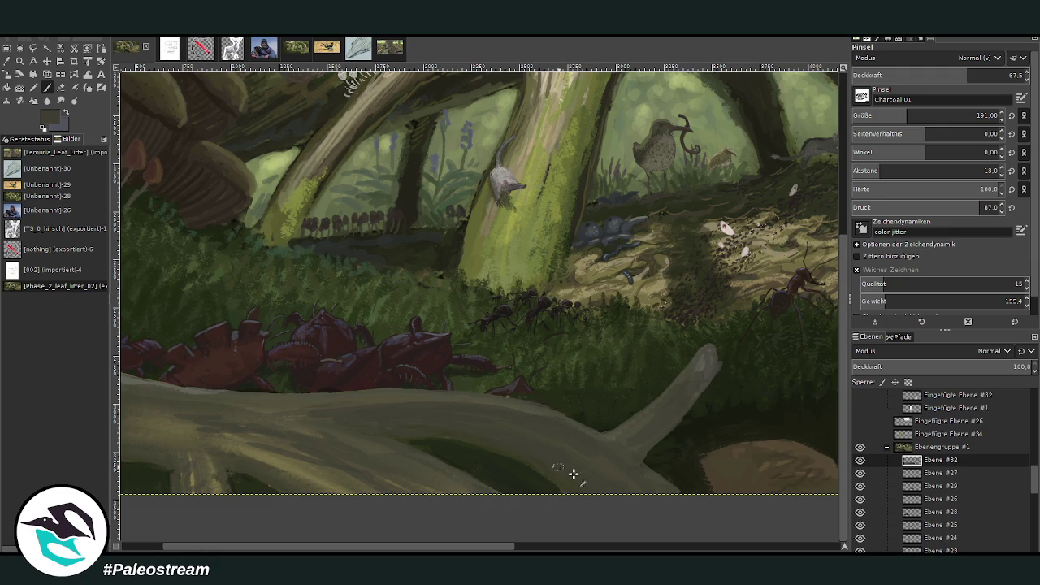
scroll(404, 427, "left", 2)
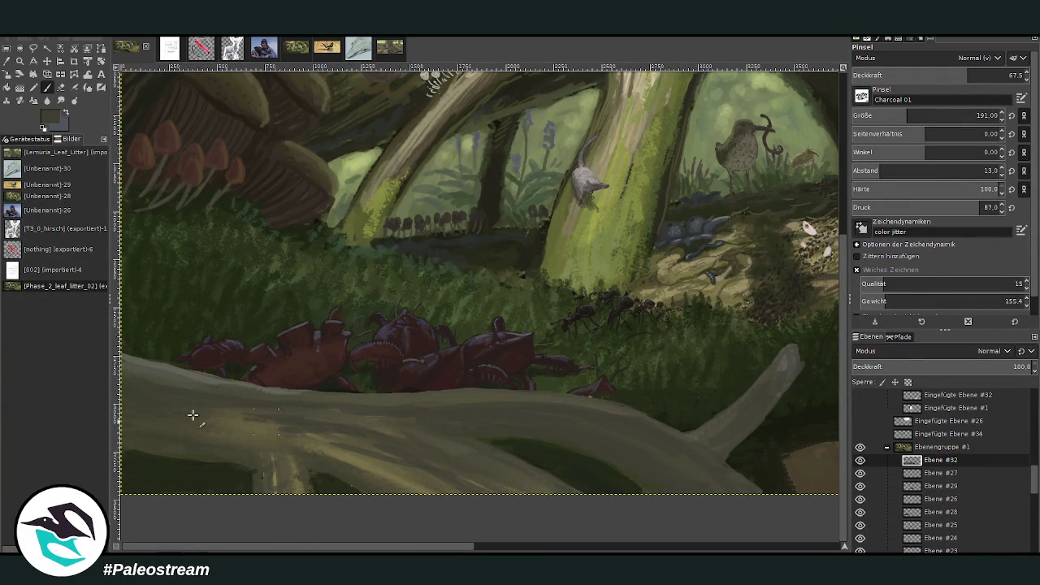
- Shade the root using brush sizes 330 to 172 and opacity between 28 and 74
left_click_drag(868, 120, 929, 121)
left_click(923, 72)
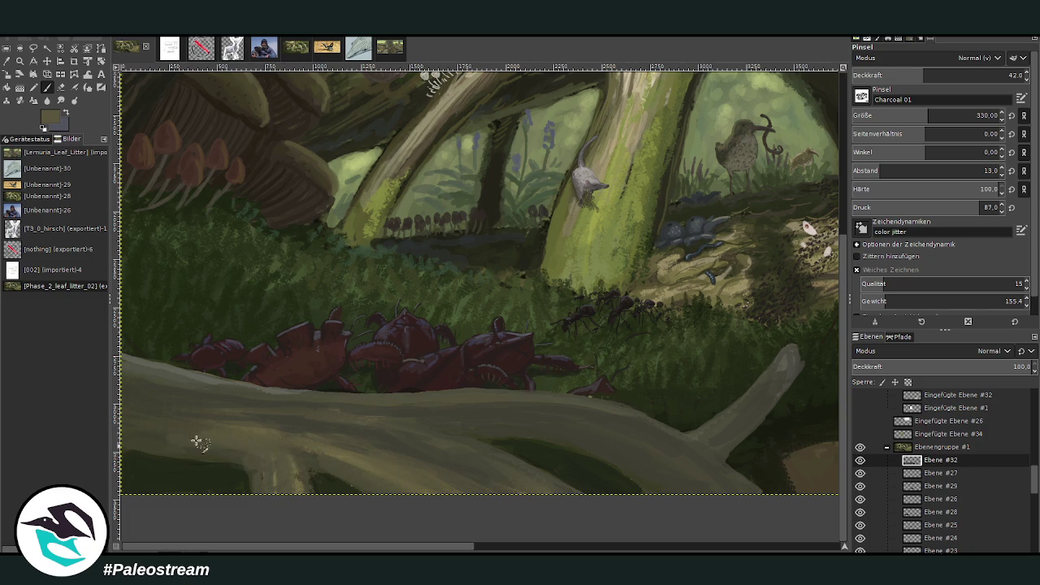
left_click(897, 74)
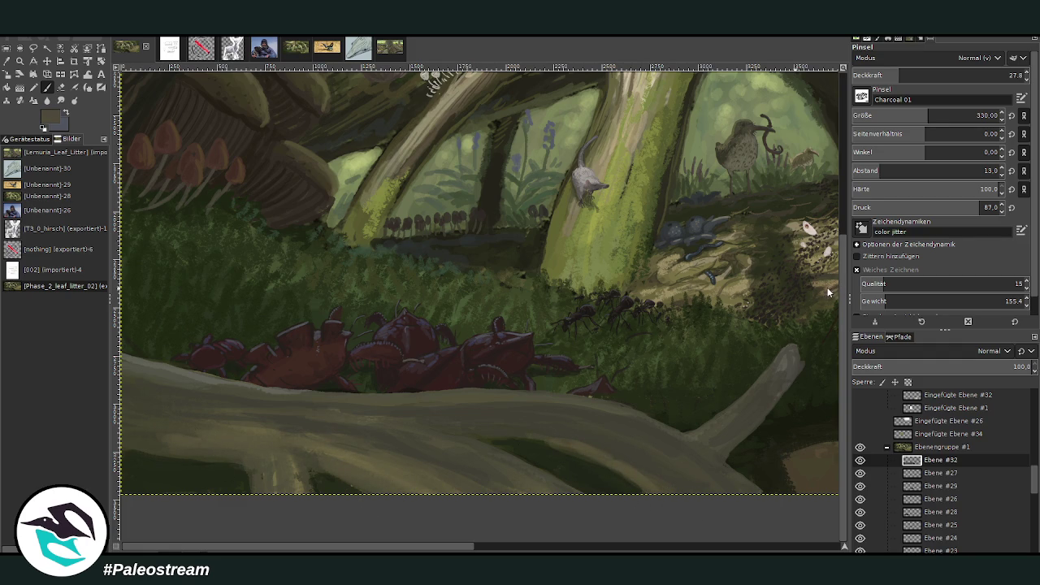
left_click(922, 74)
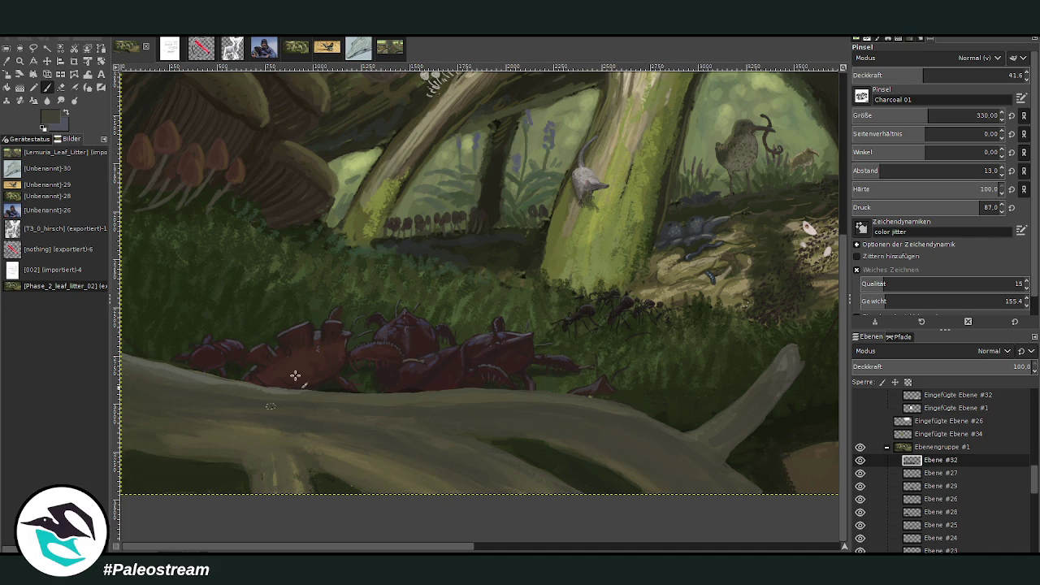
key("o")
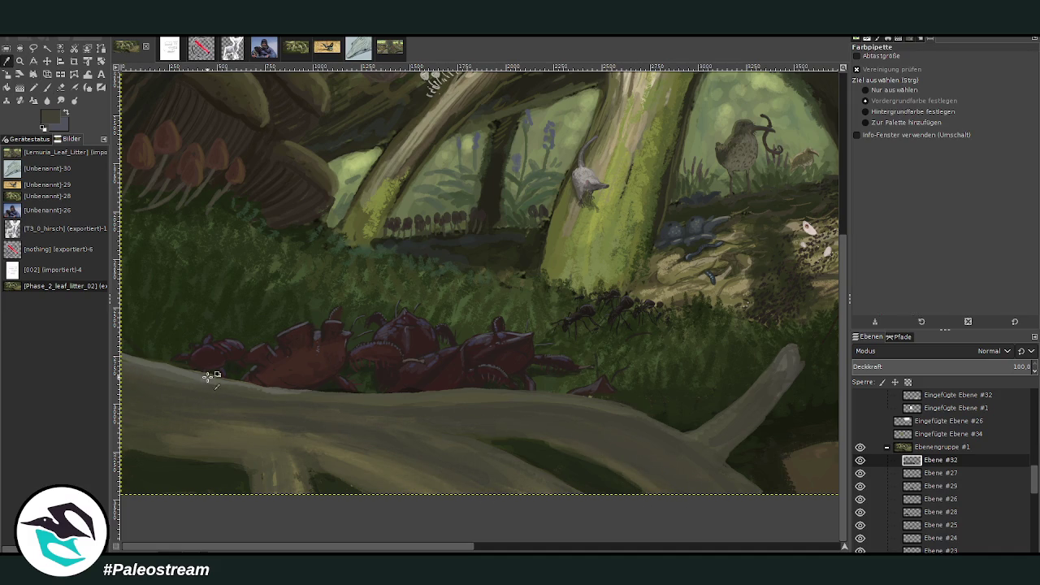
key("p")
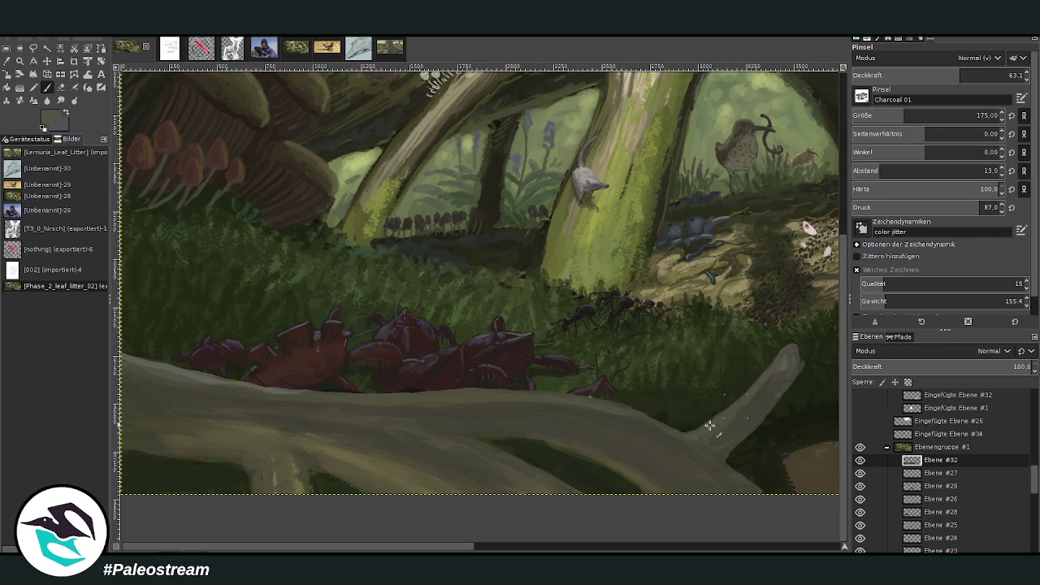
left_click_drag(960, 75, 980, 74)
left_click_drag(903, 117, 901, 116)
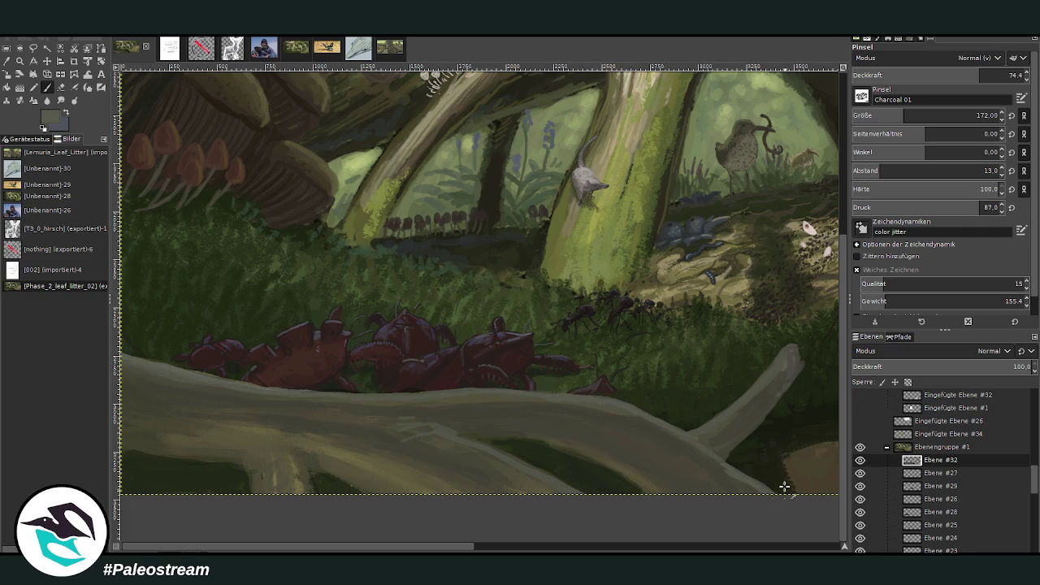
- Sample a new colour and darken the grass under the root at size 154, opacity 53
left_click(6, 61)
left_click(47, 87)
left_click_drag(914, 116, 901, 116)
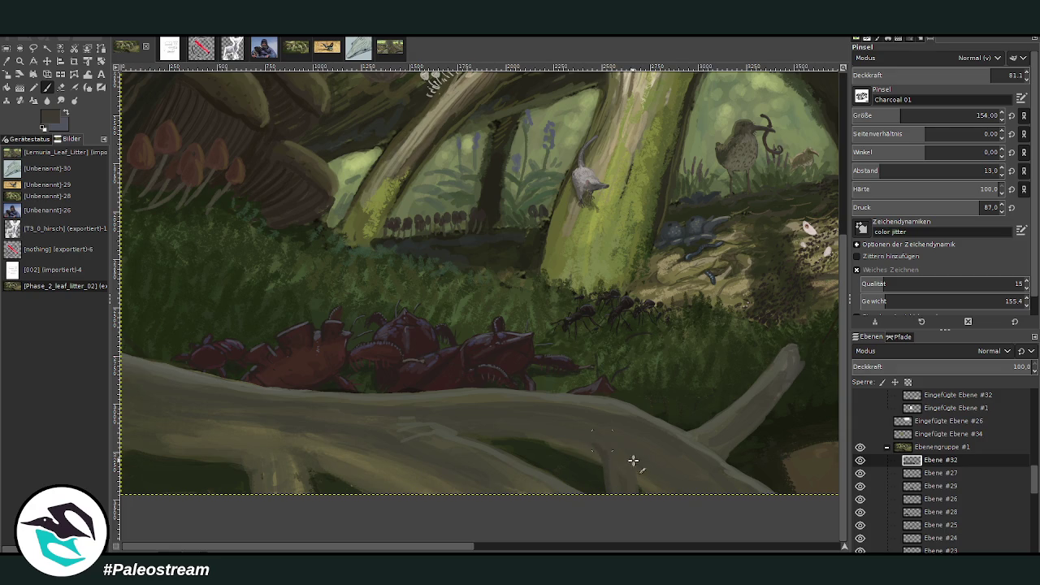
left_click_drag(991, 74, 942, 75)
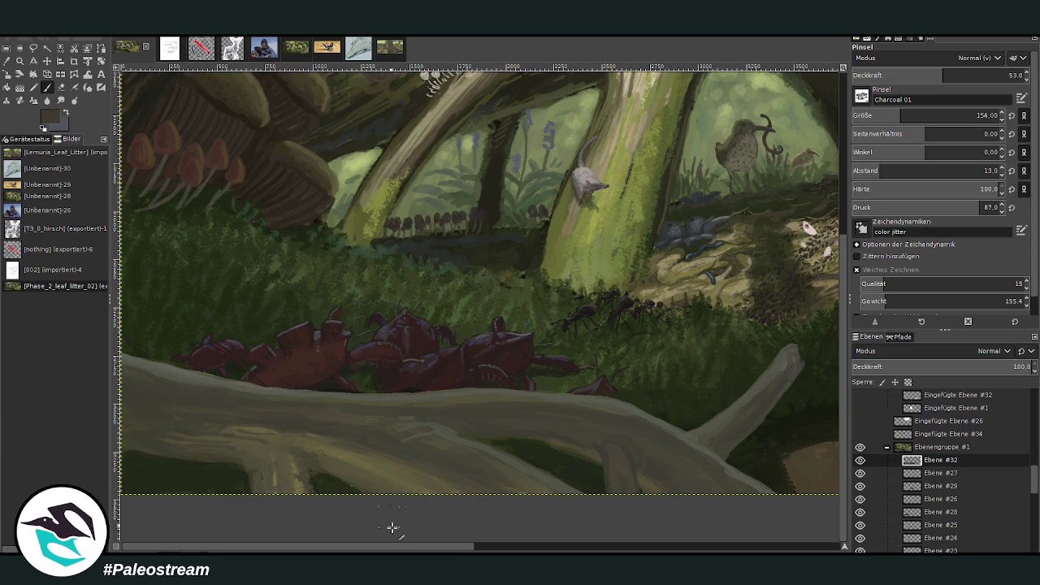
left_click_drag(424, 551, 550, 551)
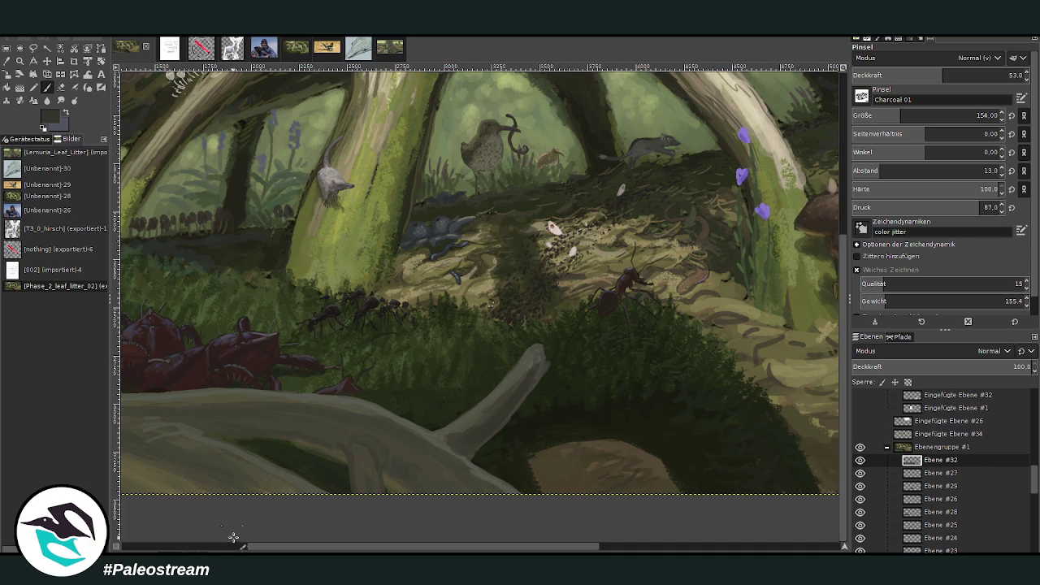
key("shift+ctrl+j")
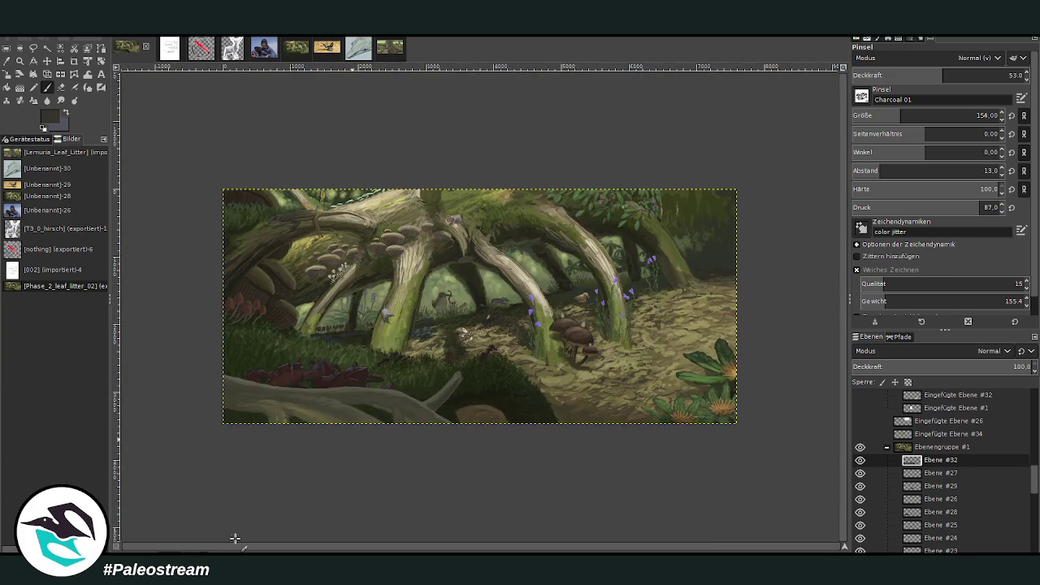
- Sample a dark colour and paint four thin zigzag root lines at size 157, opacity 88
key("z")
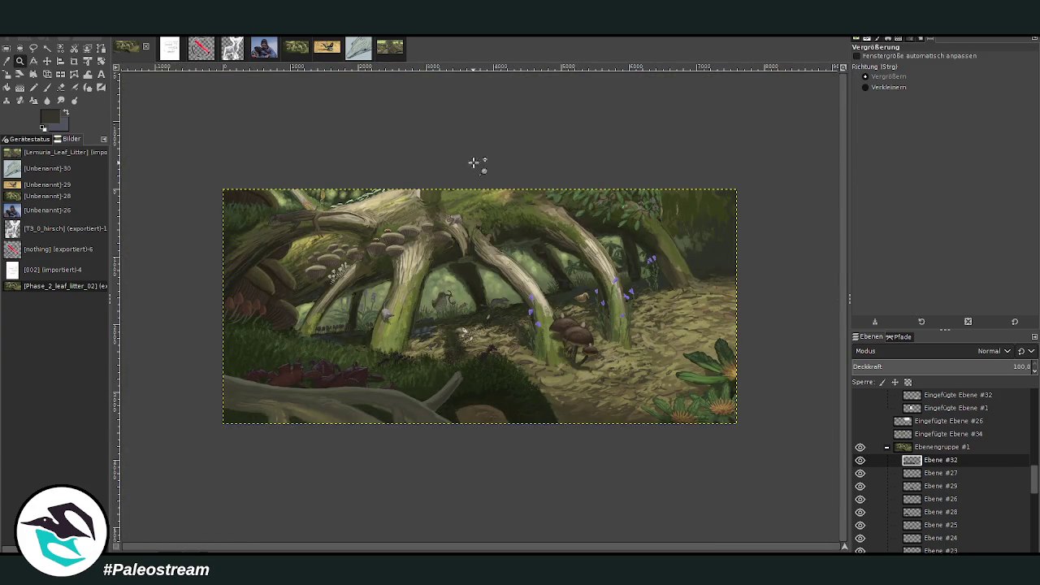
left_click(703, 445)
key("o")
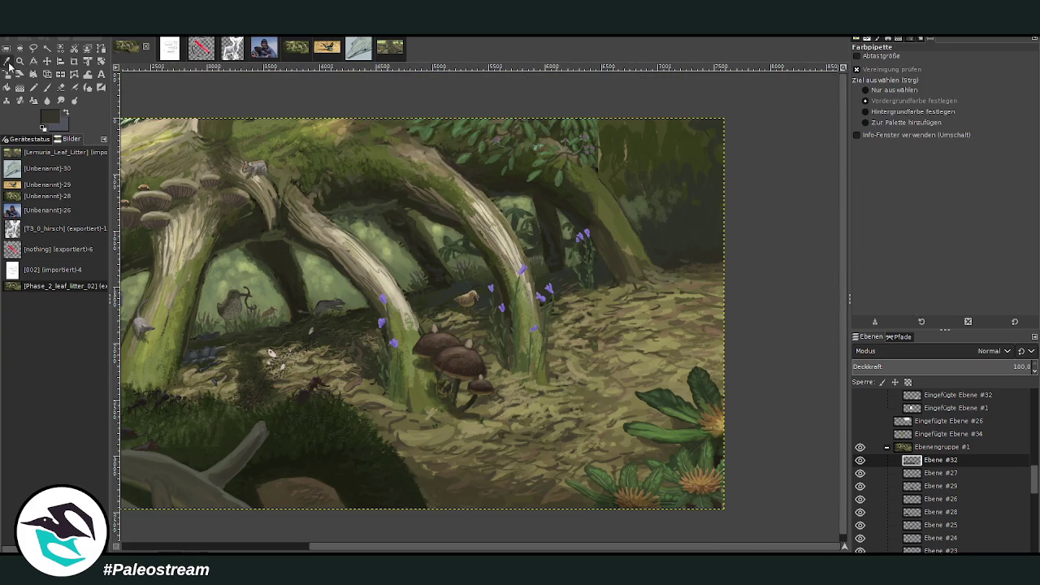
left_click(48, 88)
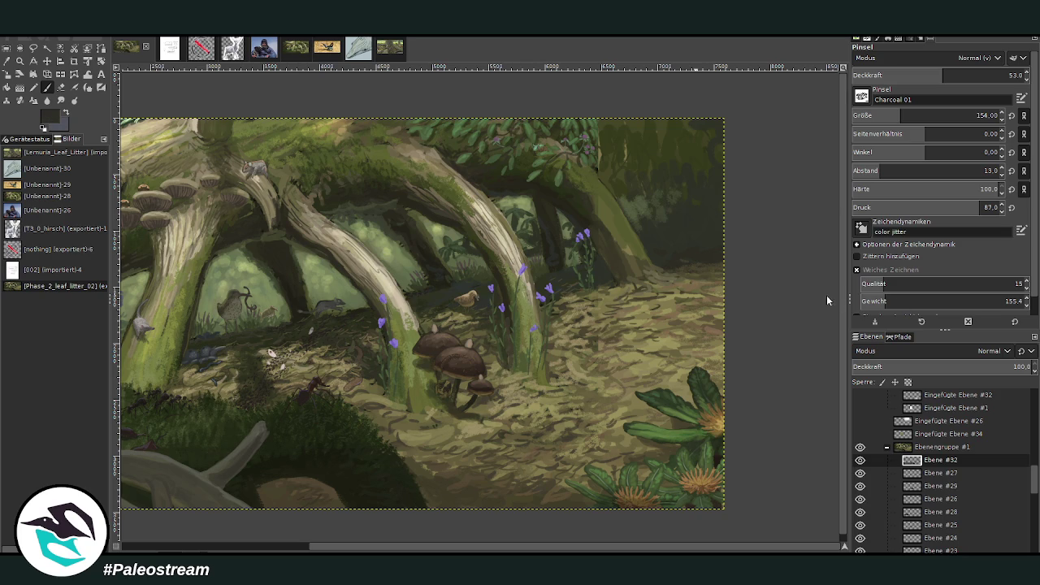
left_click_drag(943, 70, 1002, 70)
left_click_drag(939, 119, 951, 118)
left_click_drag(718, 265, 642, 317)
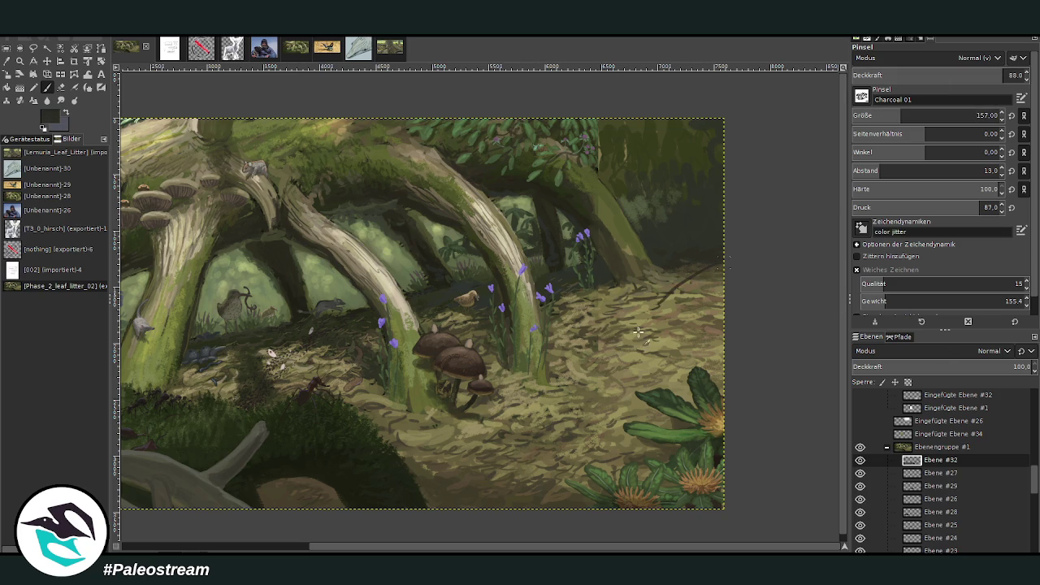
left_click_drag(723, 312, 654, 348)
mouse_move(678, 284)
left_mouse_down()
mouse_move(497, 409)
mouse_move(448, 520)
mouse_move(521, 423)
mouse_move(736, 323)
left_mouse_up()
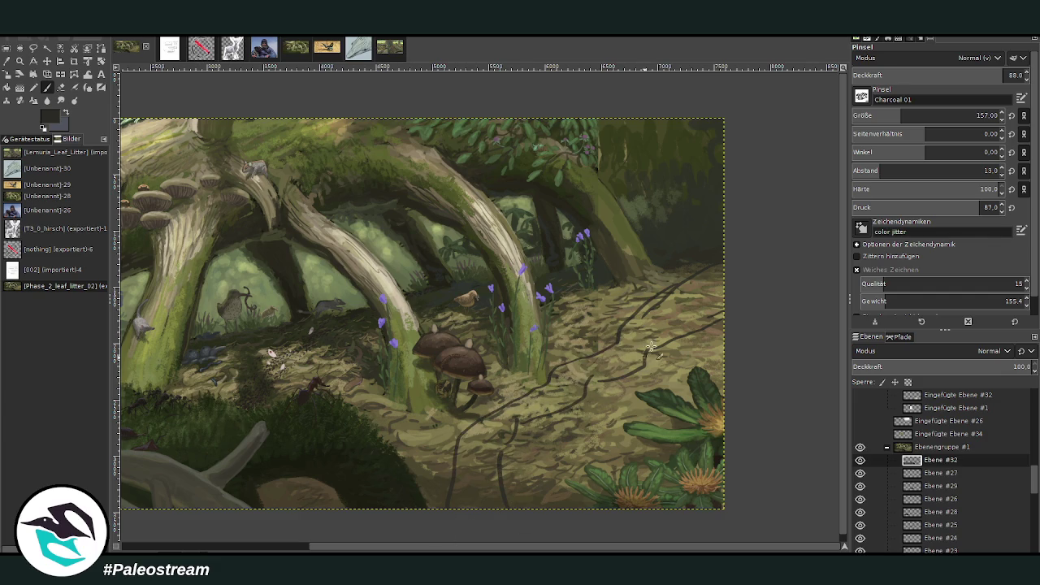
mouse_move(713, 289)
left_mouse_down()
mouse_move(575, 382)
mouse_move(478, 426)
mouse_move(673, 268)
left_mouse_up()
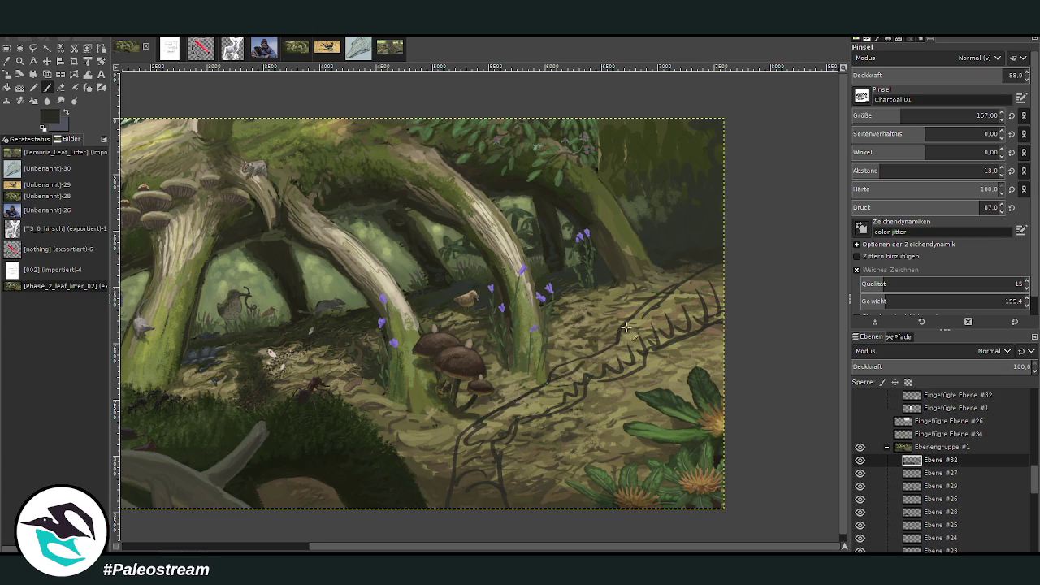
key("minus")
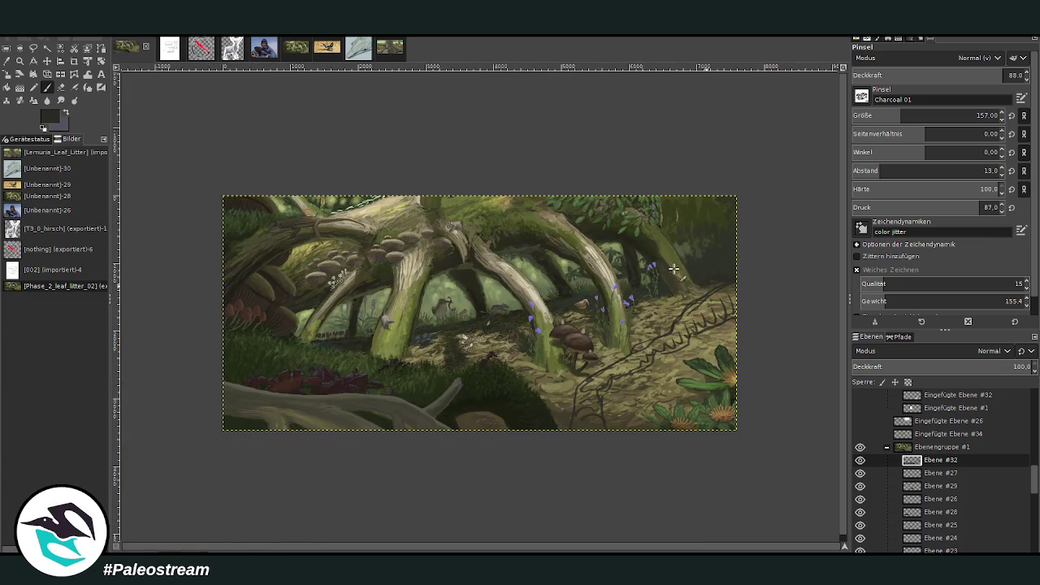
- Undo the zigzag roots and paint curving dark twig and crack lines across the lower-middle path
left_click(20, 61)
left_click_drag(380, 161, 687, 416)
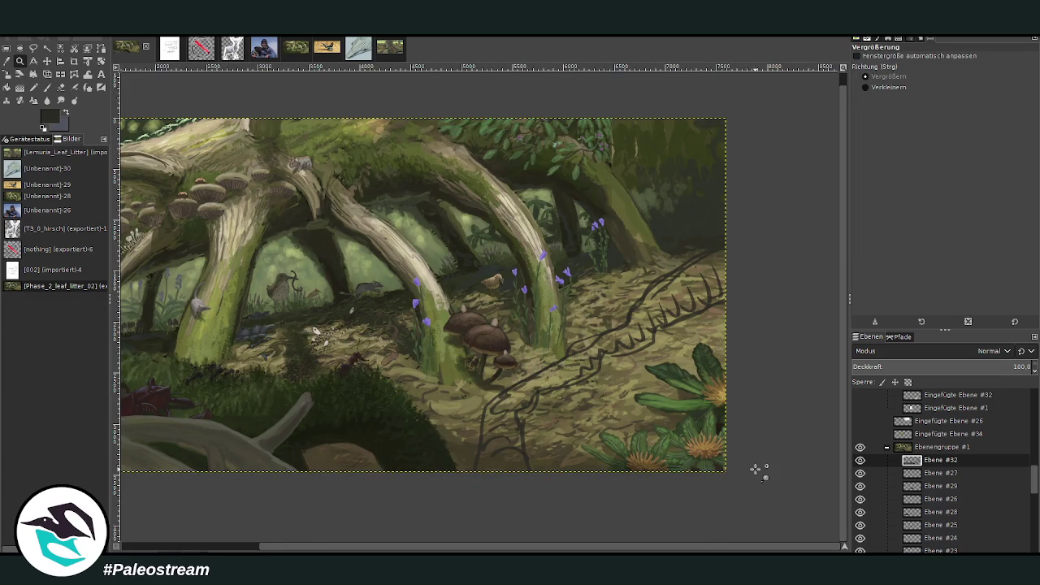
key("ctrl+z")
key("ctrl+z")
key("ctrl+z")
key("ctrl+z")
key("ctrl+z")
key("ctrl+z")
key("ctrl+z")
key("ctrl+z")
key("ctrl+z")
key("ctrl+z")
key("ctrl+z")
key("ctrl+z")
key("ctrl+z")
key("ctrl+z")
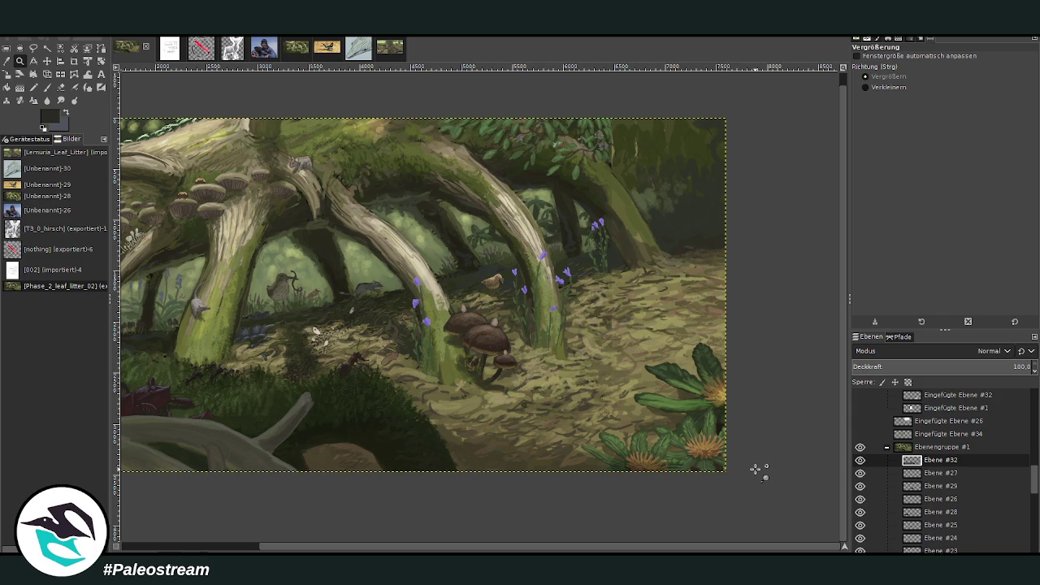
key("p")
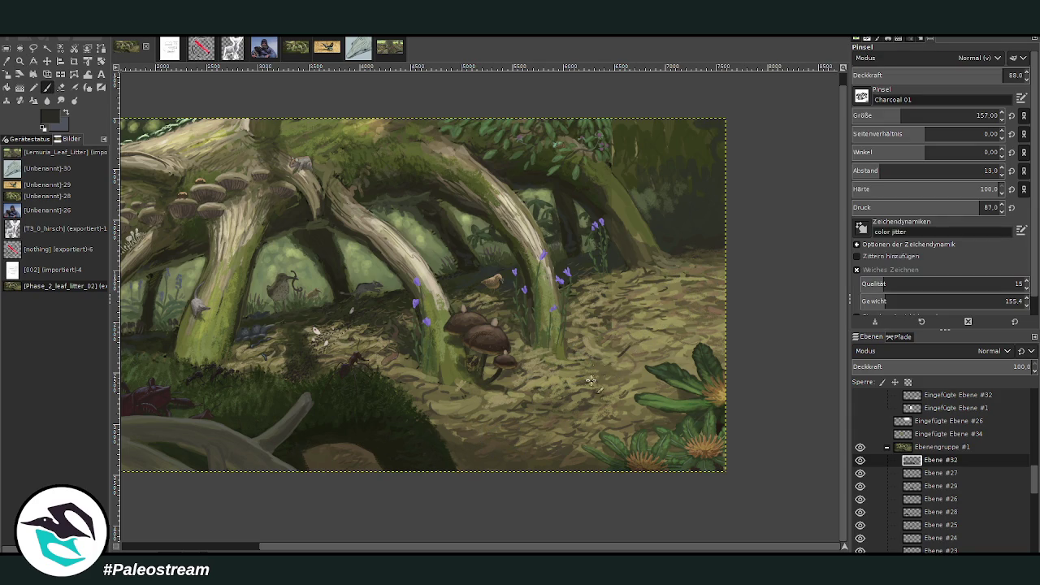
mouse_move(638, 355)
left_mouse_down()
mouse_move(532, 415)
mouse_move(439, 514)
left_mouse_up()
mouse_move(492, 486)
left_mouse_down()
mouse_move(524, 421)
mouse_move(603, 384)
mouse_move(659, 340)
mouse_move(667, 320)
mouse_move(731, 293)
left_mouse_up()
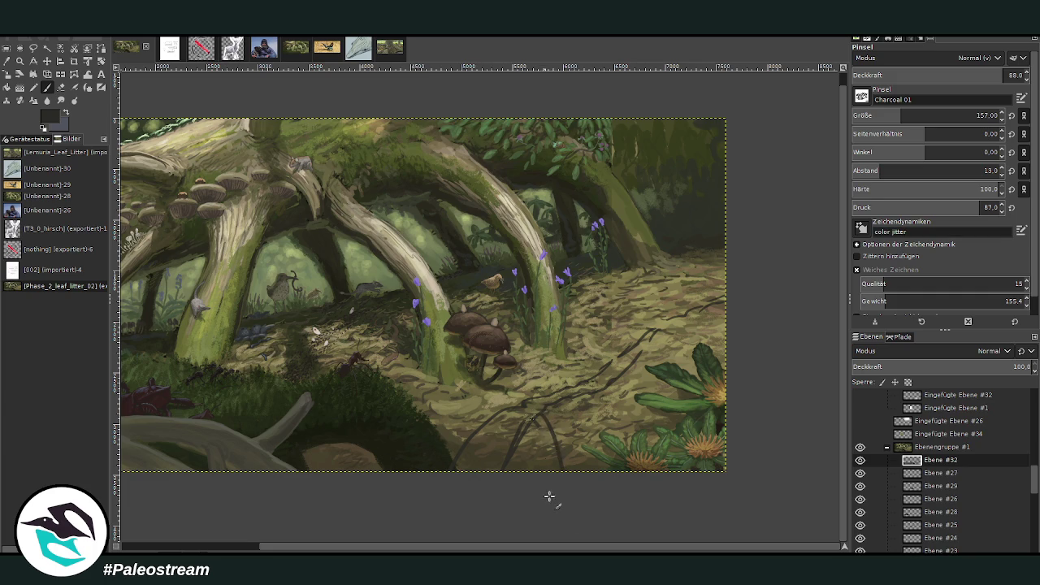
left_click_drag(471, 548, 390, 482)
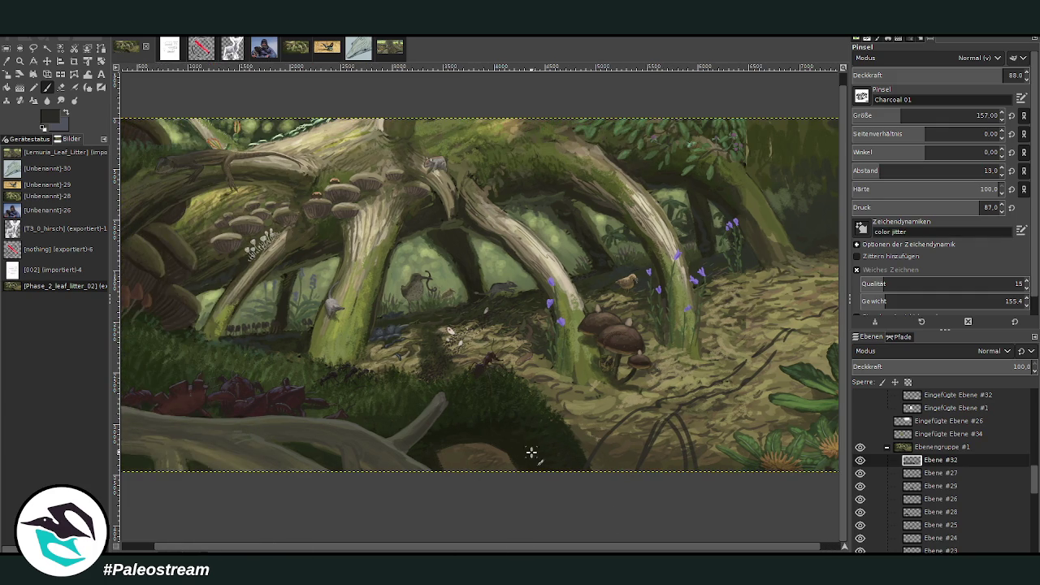
left_click_drag(687, 419, 674, 468)
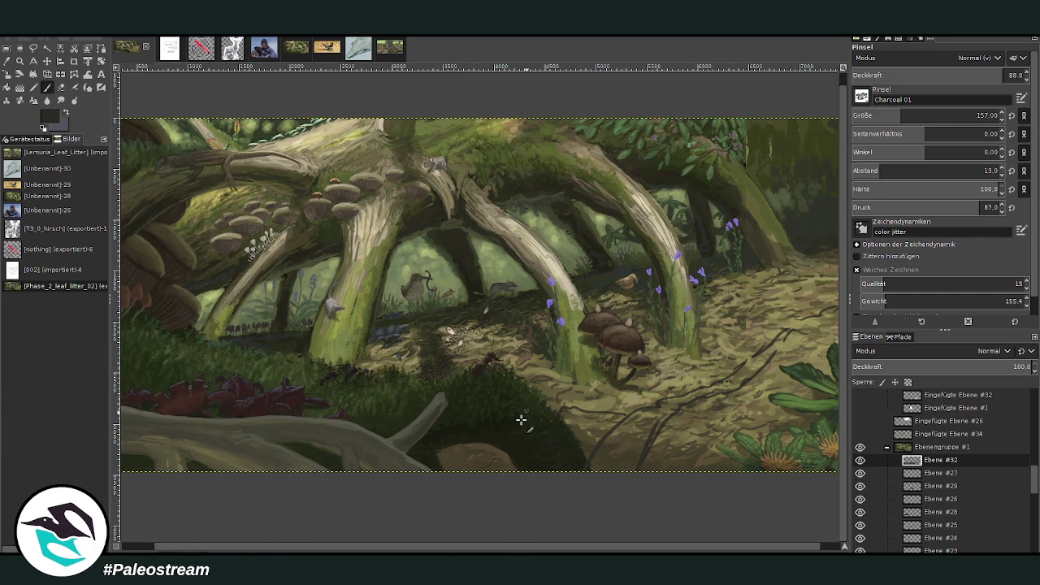
left_click_drag(560, 408, 622, 415)
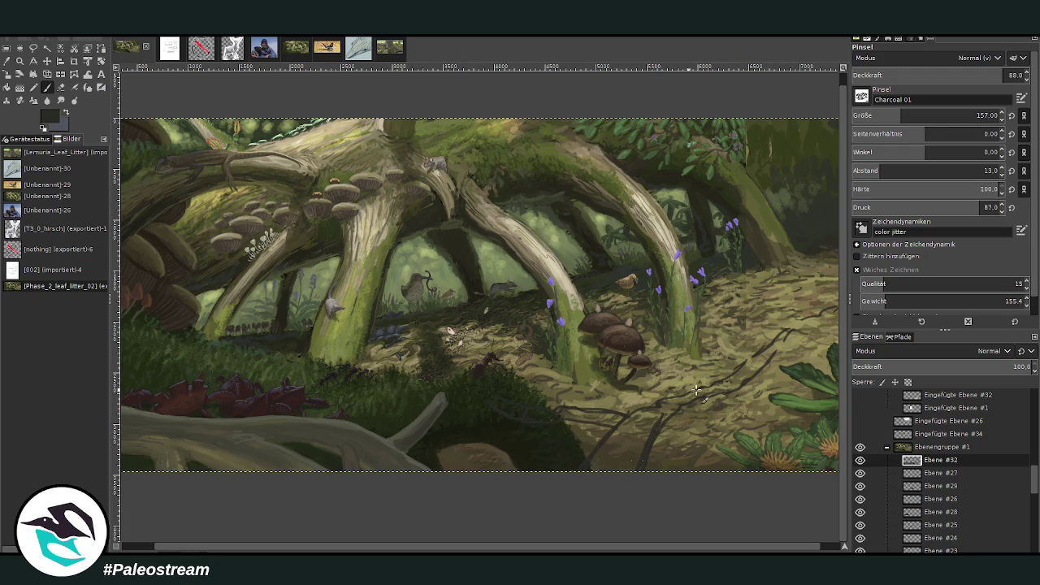
scroll(717, 550, "right", 1)
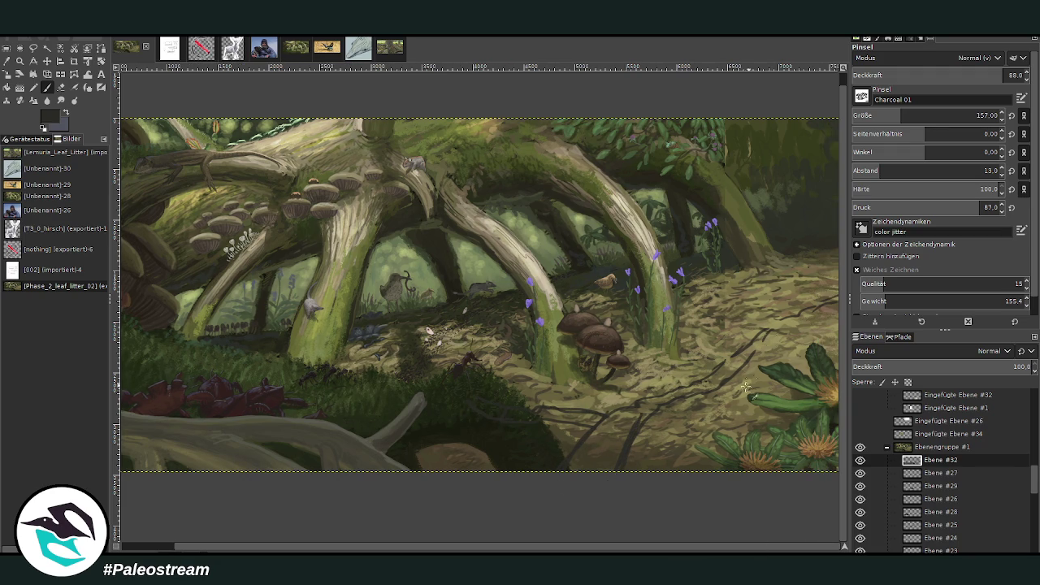
- Hatch dark strokes on the ground path, then soften them with a lighter sampled tone
mouse_move(638, 419)
left_mouse_down()
mouse_move(610, 470)
mouse_move(597, 470)
left_mouse_up()
left_click_drag(605, 422, 573, 475)
left_click_drag(593, 434, 564, 475)
key("m")
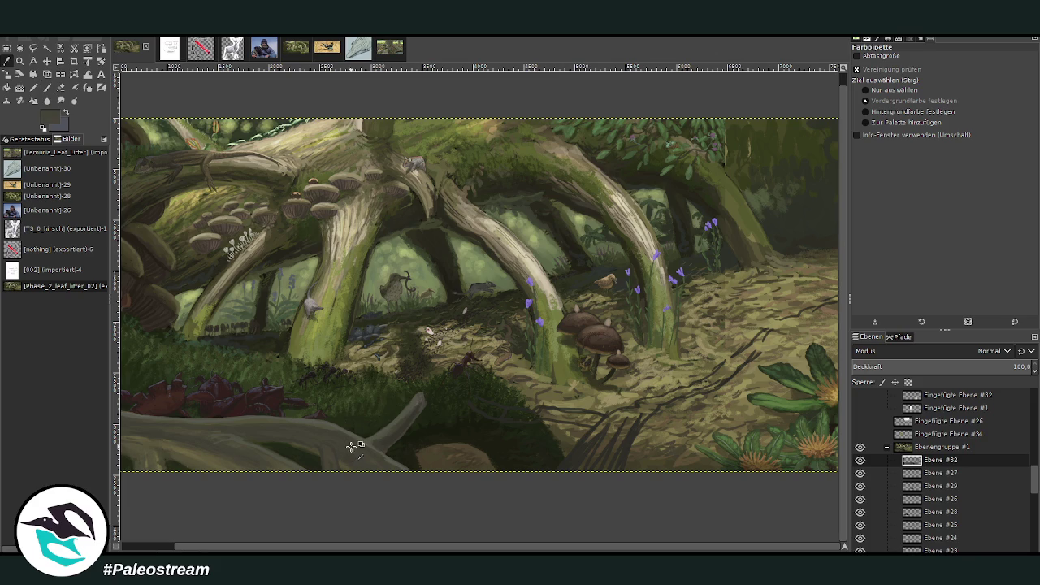
left_click(47, 87)
left_click_drag(626, 424, 569, 470)
left_click_drag(628, 428, 743, 359)
- Sample beige and paint the pale fallen branch along the path, then lower opacity to 44.5
key("o")
left_click(517, 251)
left_click(47, 86)
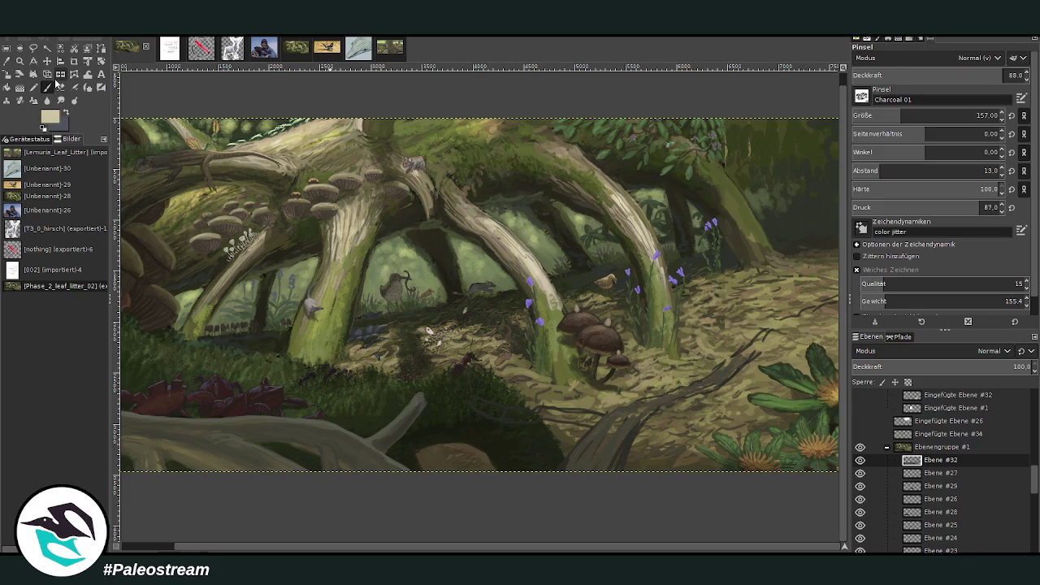
mouse_move(700, 385)
left_mouse_down()
mouse_move(755, 345)
mouse_move(663, 398)
mouse_move(707, 383)
left_mouse_up()
left_click(931, 74)
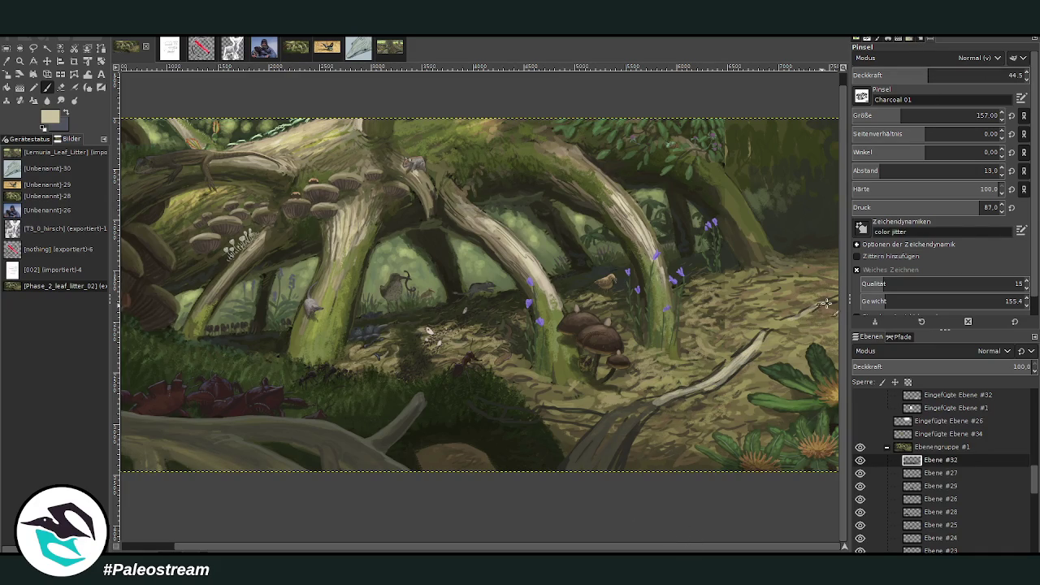
- Pick a dark olive and set the brush to size 237 and opacity 59.3 for shading
left_click(7, 62)
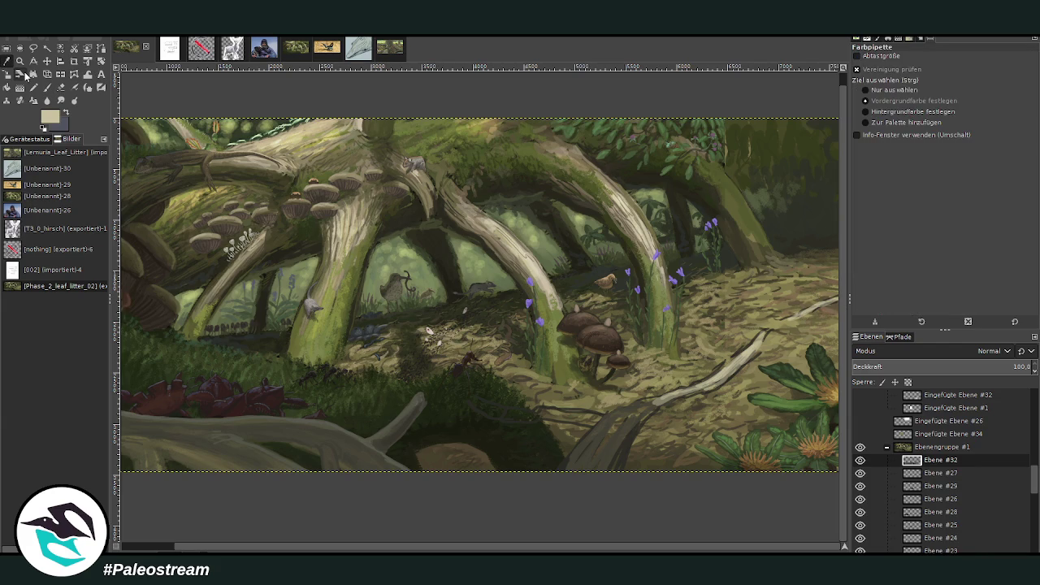
left_click(433, 460)
left_click(414, 338)
left_click(47, 87)
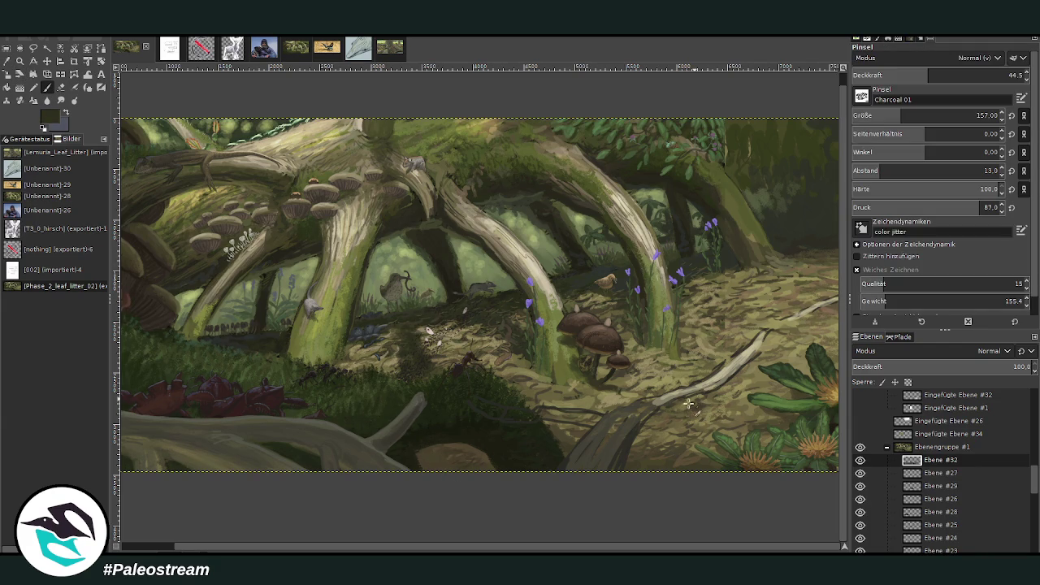
left_click(904, 111)
left_click(947, 72)
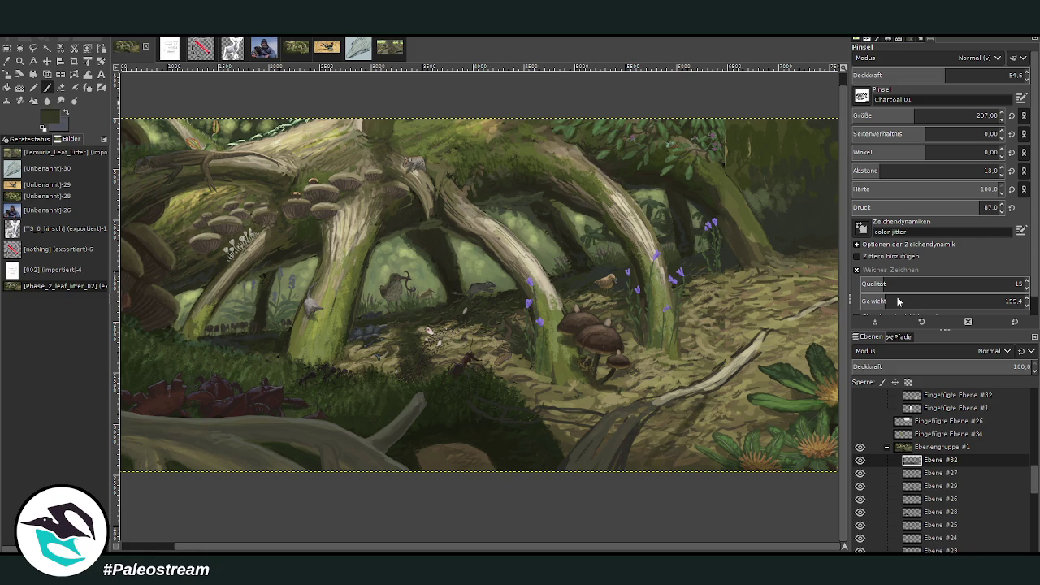
left_click(956, 74)
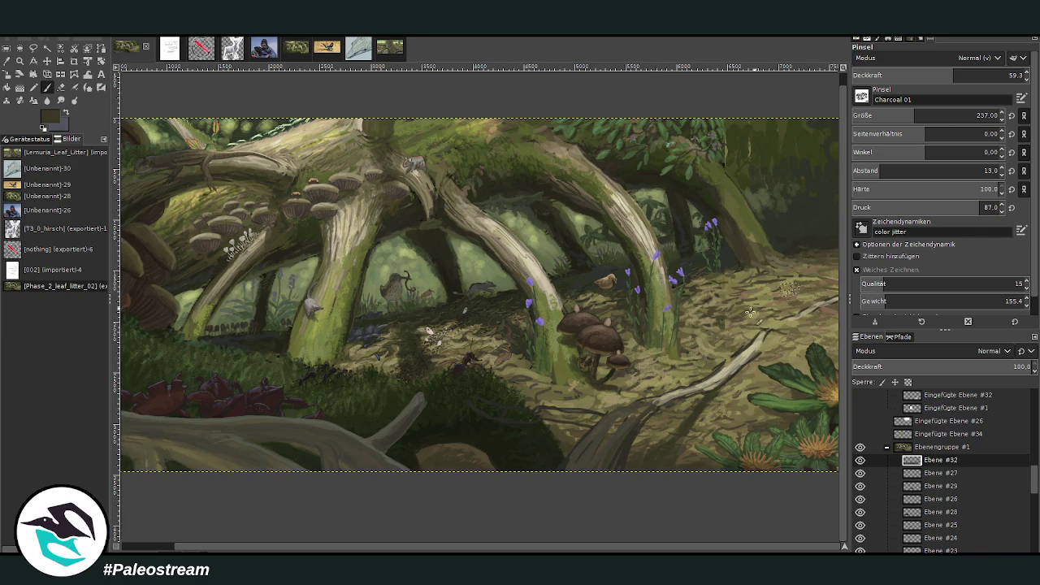
- With a muted olive at opacity 77.6 and size 234, paint a pale branch across the dark ground
left_click(817, 262, "ctrl")
left_click(985, 75)
left_click(976, 115)
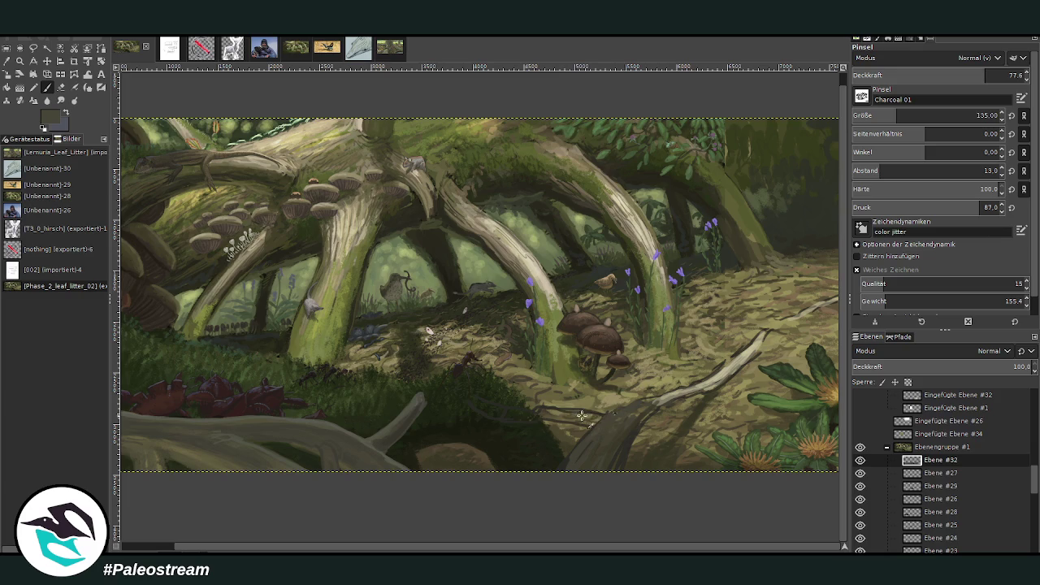
left_click(913, 115)
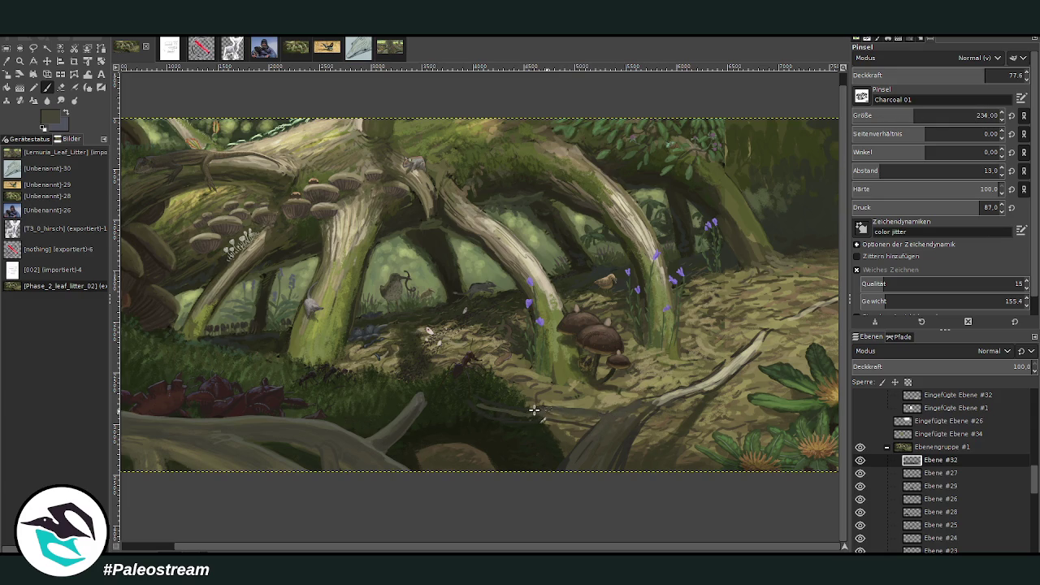
mouse_move(509, 414)
left_mouse_down()
mouse_move(488, 408)
mouse_move(585, 419)
mouse_move(488, 410)
mouse_move(537, 412)
mouse_move(503, 414)
left_mouse_up()
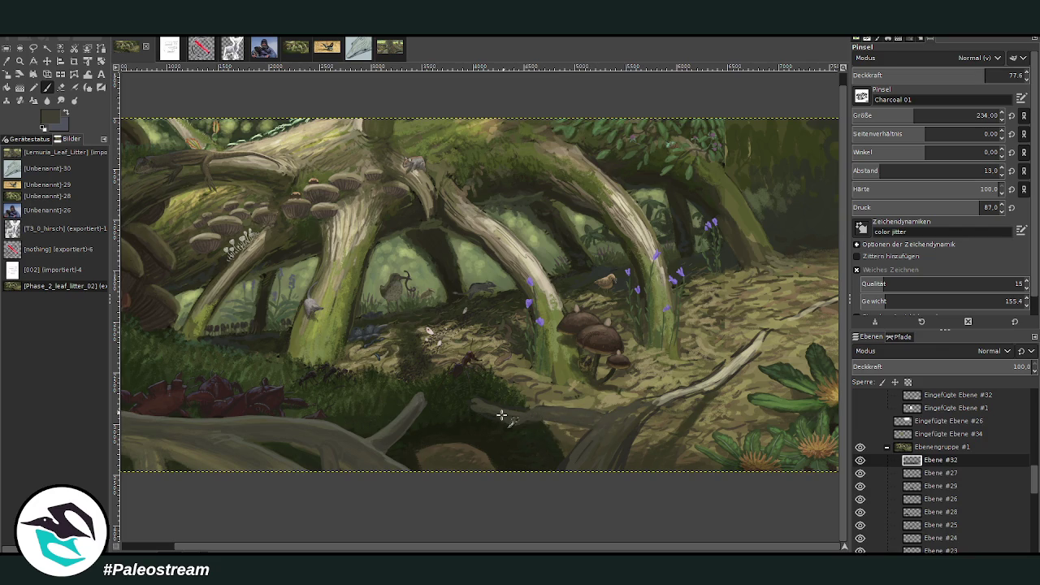
- Sample a darker olive from the lower floor and lower the opacity to 29.0
key("o")
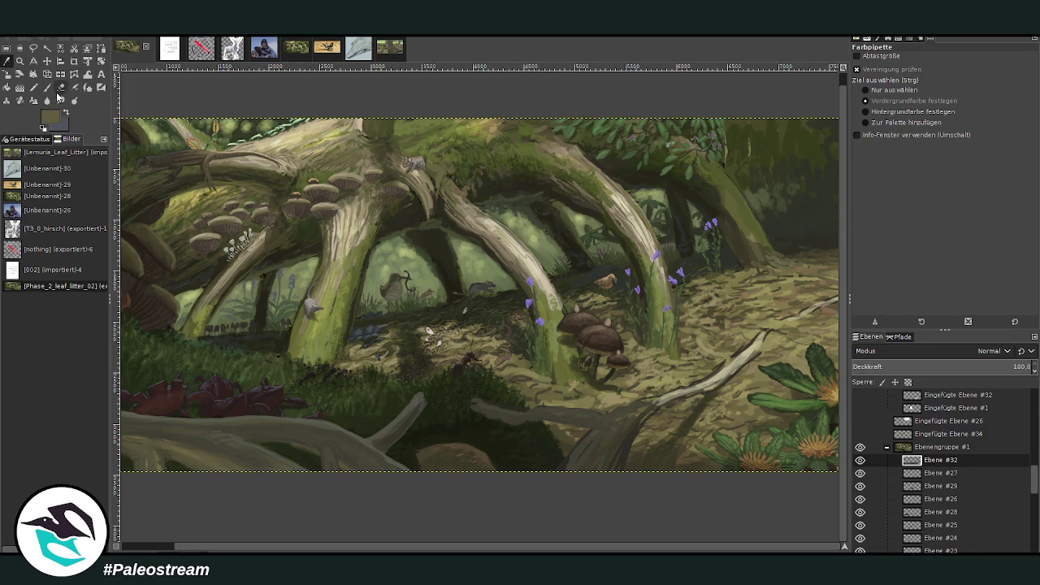
left_click(47, 87)
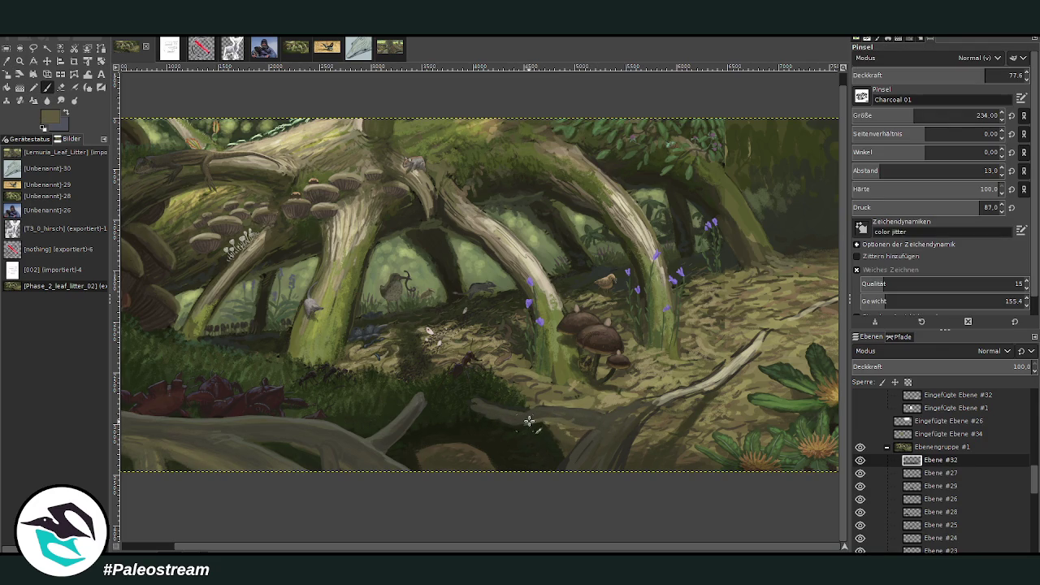
key("greater")
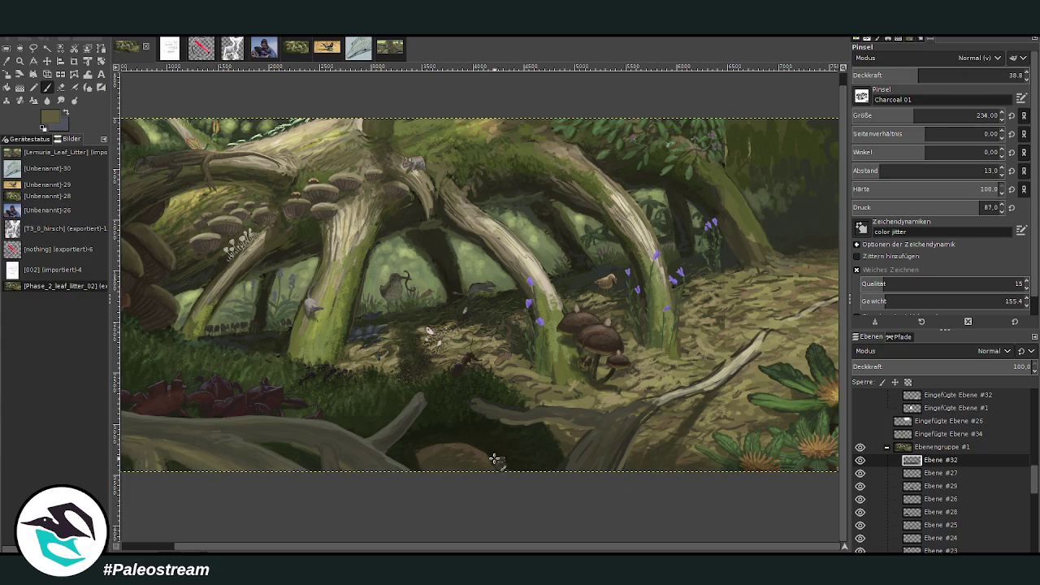
left_click(833, 290, "ctrl")
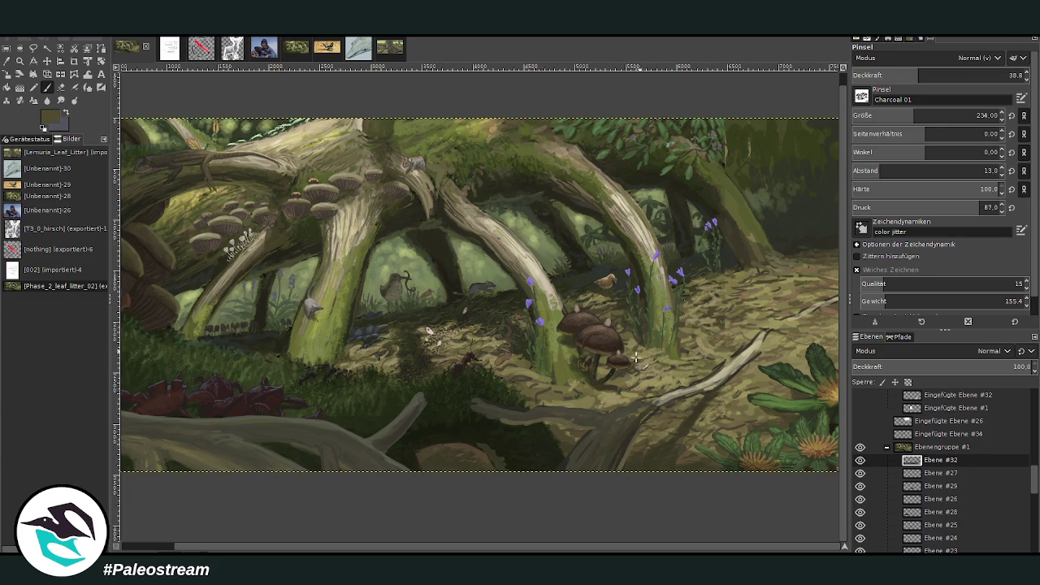
left_click(511, 435, "ctrl")
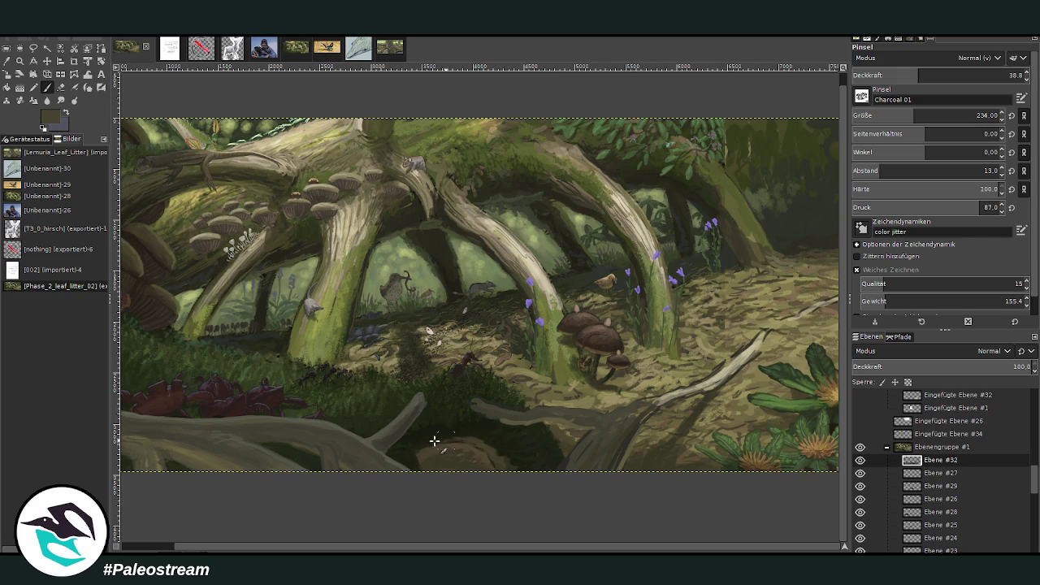
key("less")
key("minus")
key("minus")
key("minus")
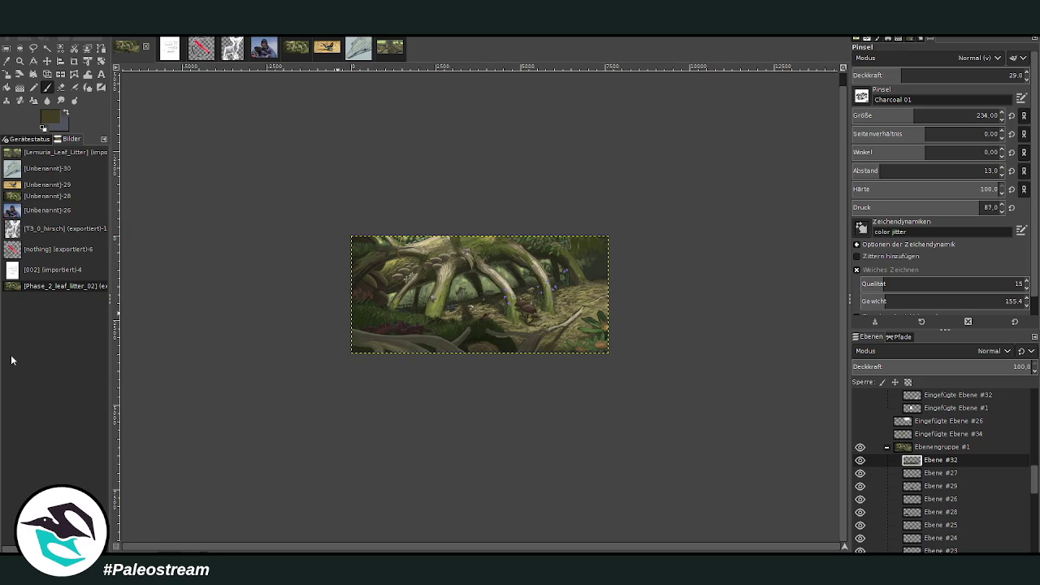
- Zoom the painting to fill the window and scroll through it to review the whole image
key("z")
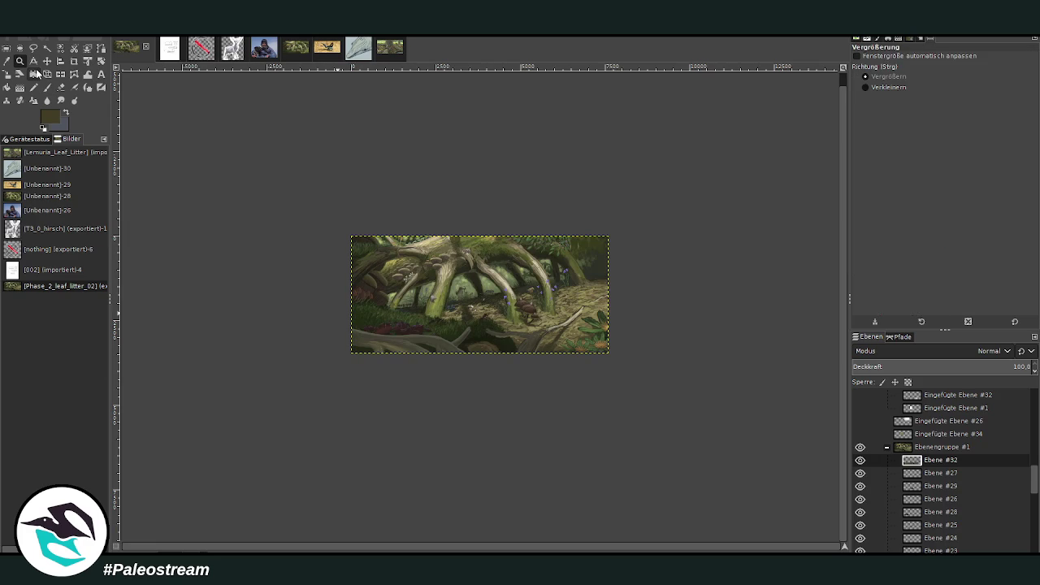
left_click_drag(345, 217, 533, 345)
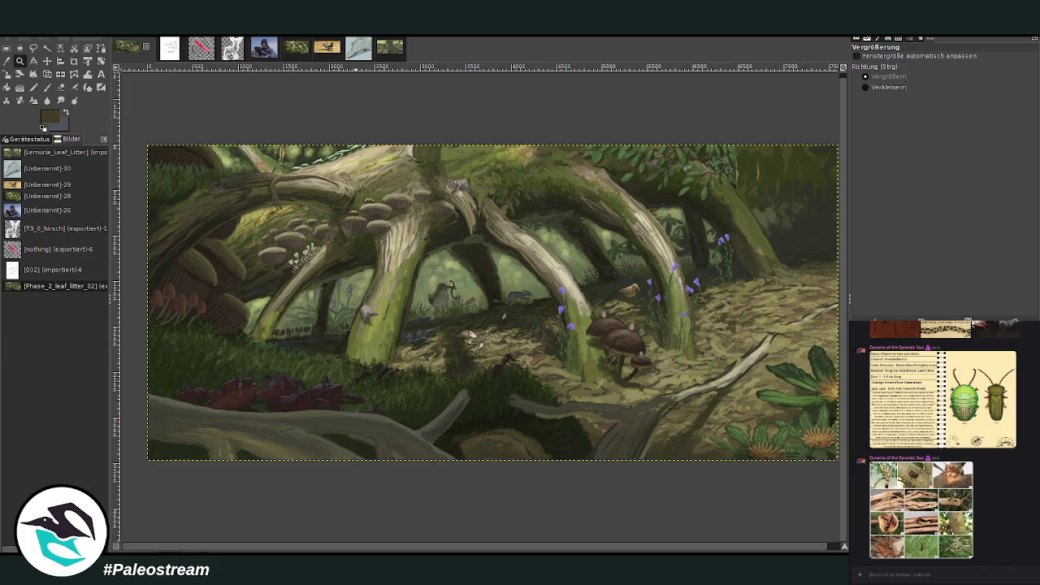
scroll(895, 499, "down", 10)
scroll(895, 498, "down", 3)
scroll(896, 487, "down", 3)
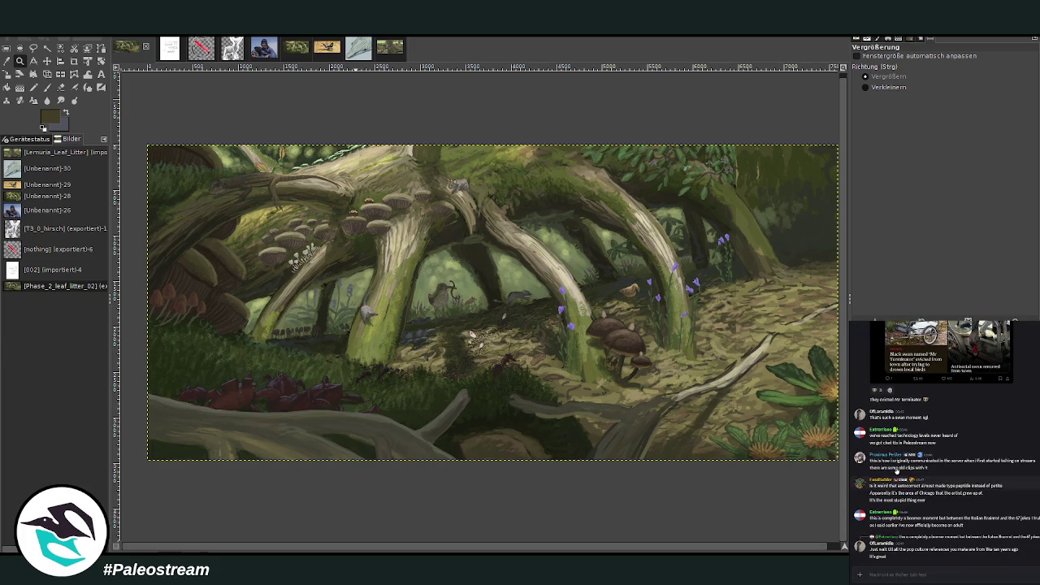
scroll(890, 471, "up", 3)
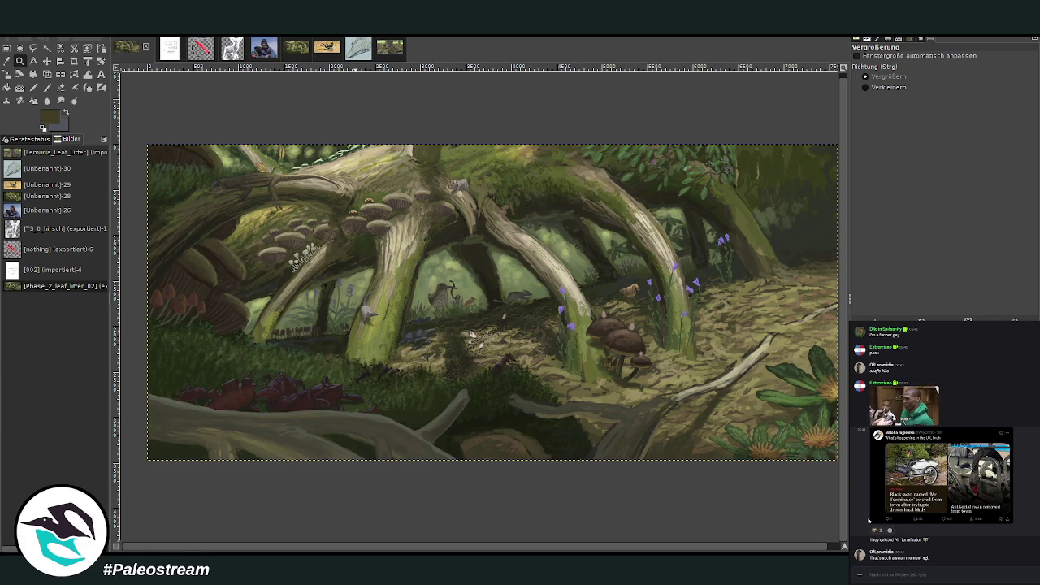
scroll(942, 447, "down", 3)
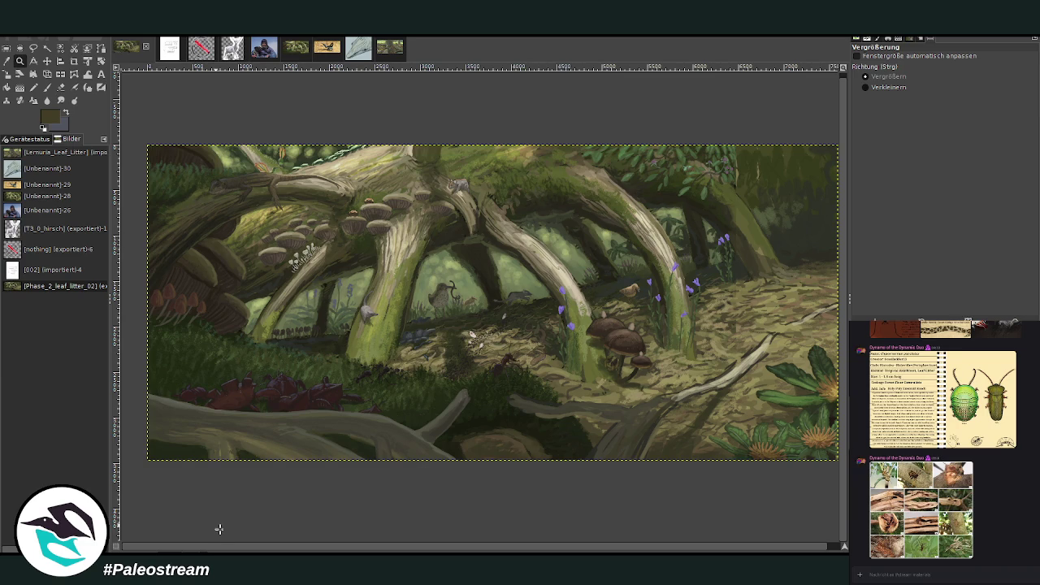
key("minus")
key("minus")
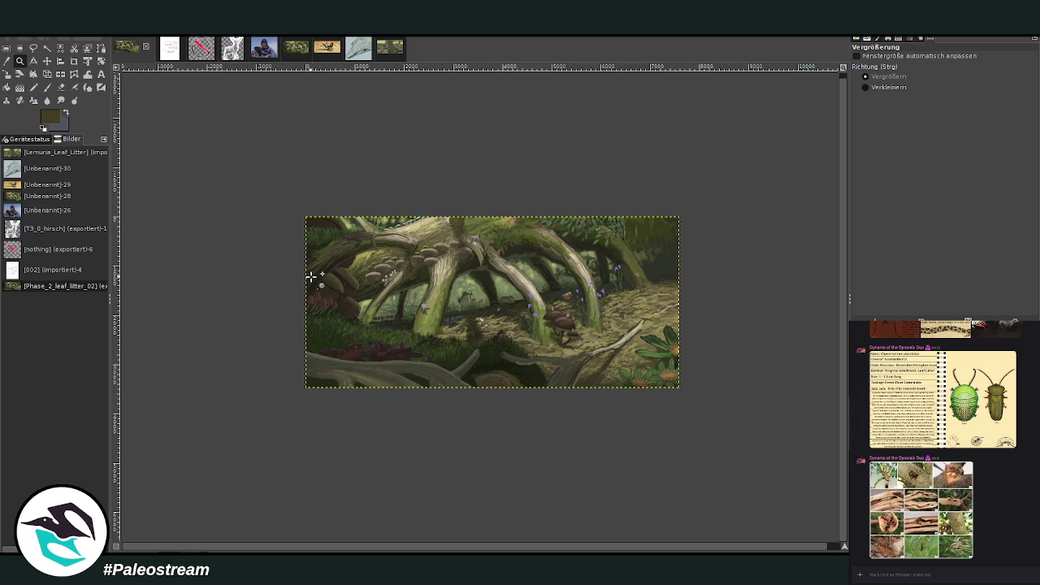
key("ctrl")
key("ctrl")
key("ctrl")
key("ctrl")
key("ctrl")
key("ctrl")
- Undo and redo the pale stick strokes to compare, then zoom into the lower-right floor
key("ctrl+z")
key("ctrl+z")
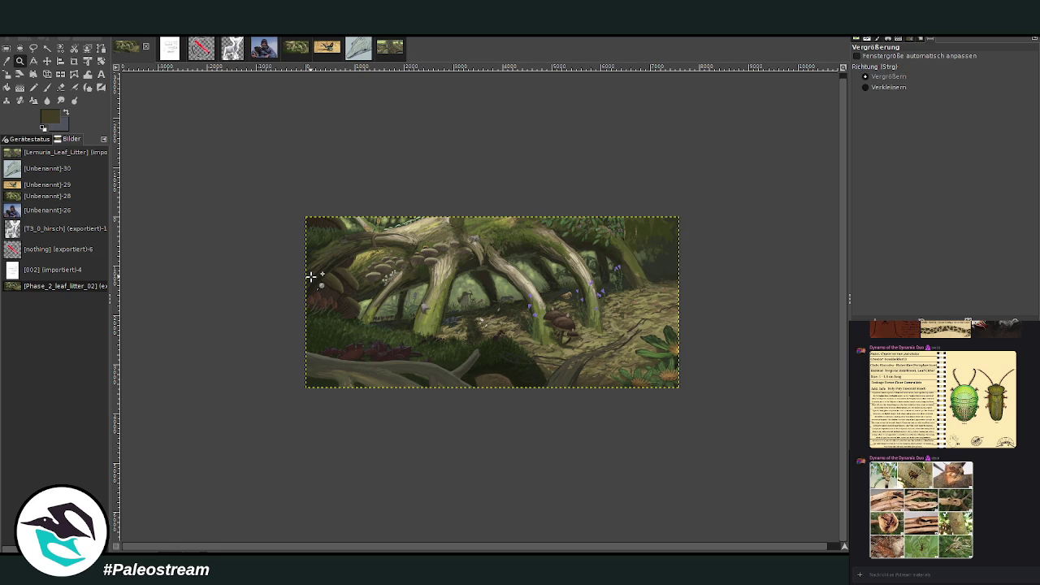
key("ctrl+y")
key("ctrl+y")
key("ctrl+y")
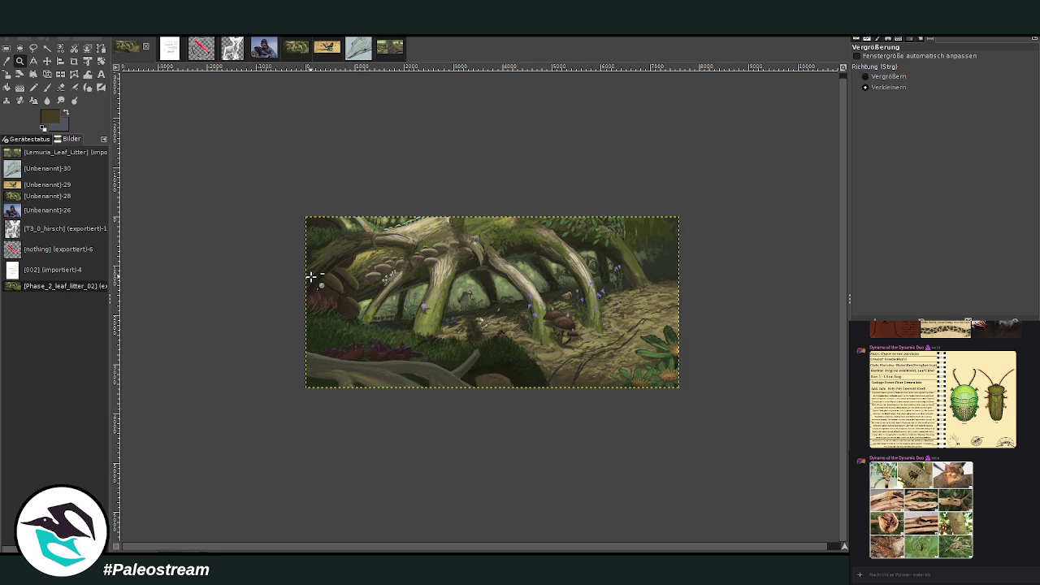
key("ctrl+y")
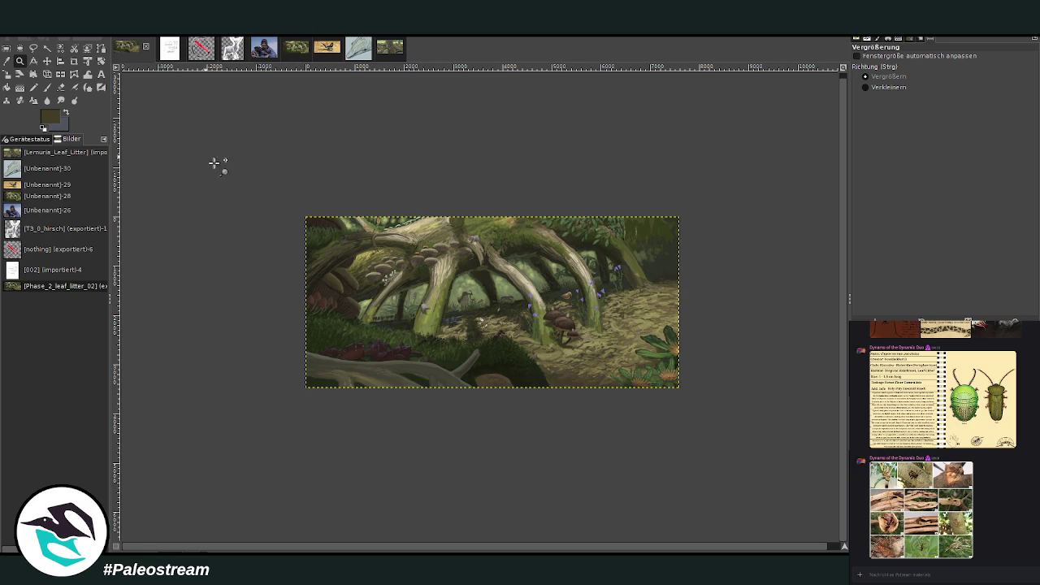
left_click_drag(503, 240, 673, 396)
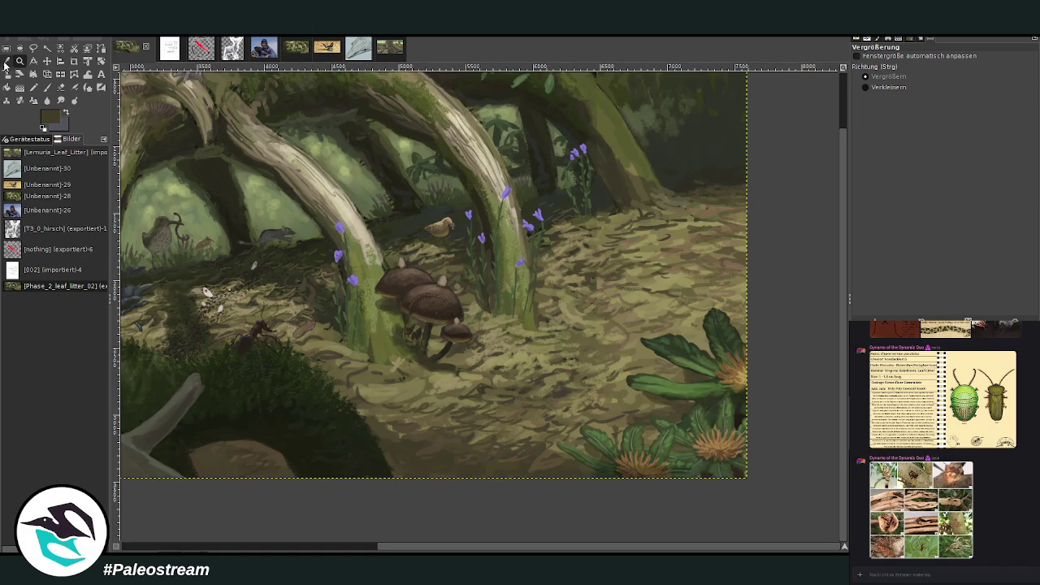
- Sample a darker colour and paint thin dark lines on the lower ground at size 96, opacity 53.9
left_click(6, 60)
left_click(241, 198)
left_click(47, 88)
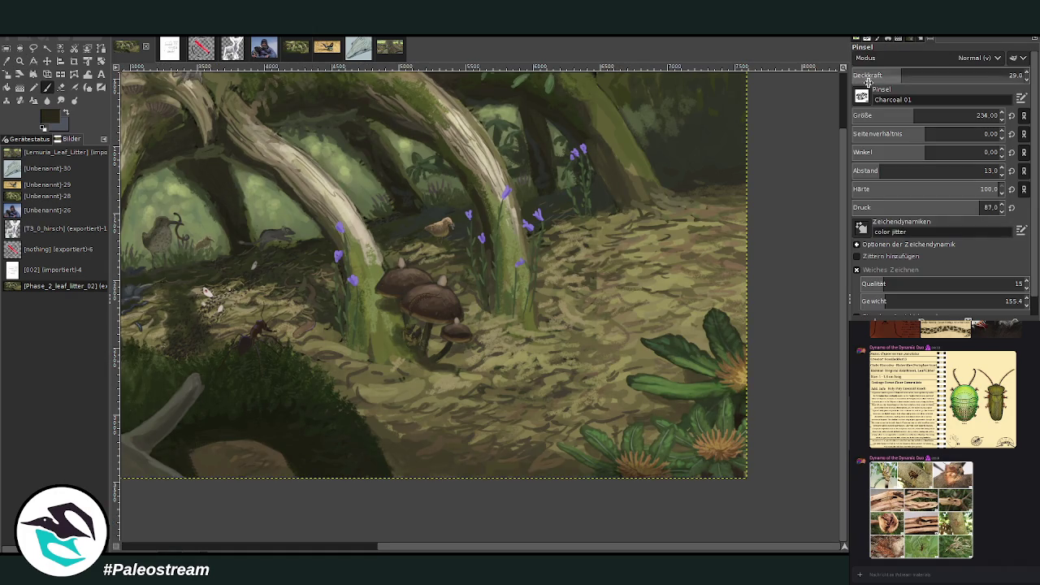
left_click(882, 116)
left_click(944, 74)
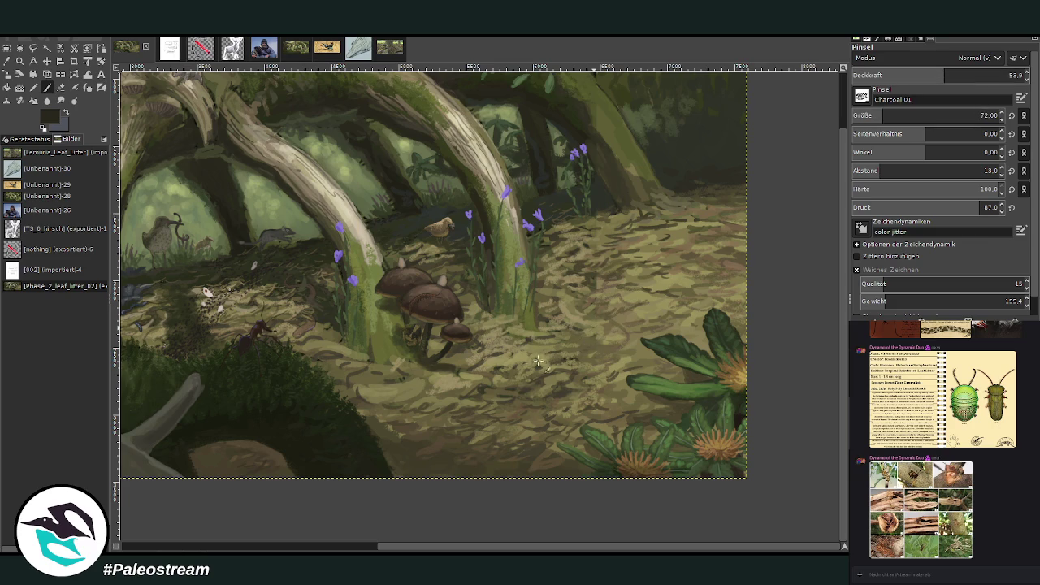
left_click(980, 115)
left_click_drag(508, 404, 497, 478)
mouse_move(497, 404)
left_mouse_down()
mouse_move(432, 457)
mouse_move(501, 482)
left_mouse_up()
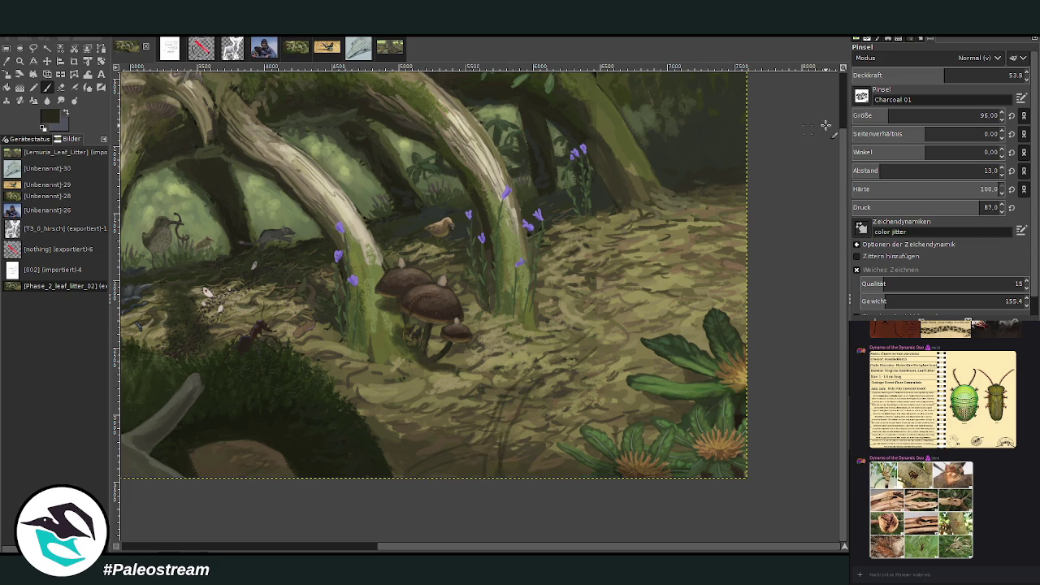
- Paint dark curved shadow strokes across the right floor at size 149, opacity 62.8
left_click_drag(902, 112, 962, 58)
type("62.8")
key("Return")
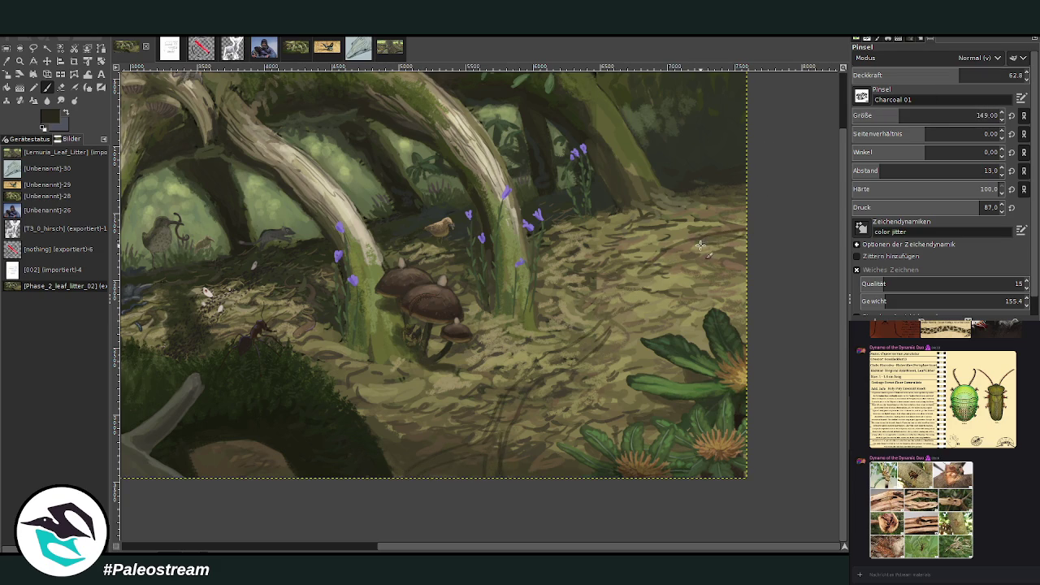
mouse_move(716, 232)
left_mouse_down()
mouse_move(642, 276)
mouse_move(673, 262)
mouse_move(647, 291)
left_mouse_up()
mouse_move(615, 323)
left_mouse_down()
mouse_move(513, 429)
mouse_move(504, 469)
left_mouse_up()
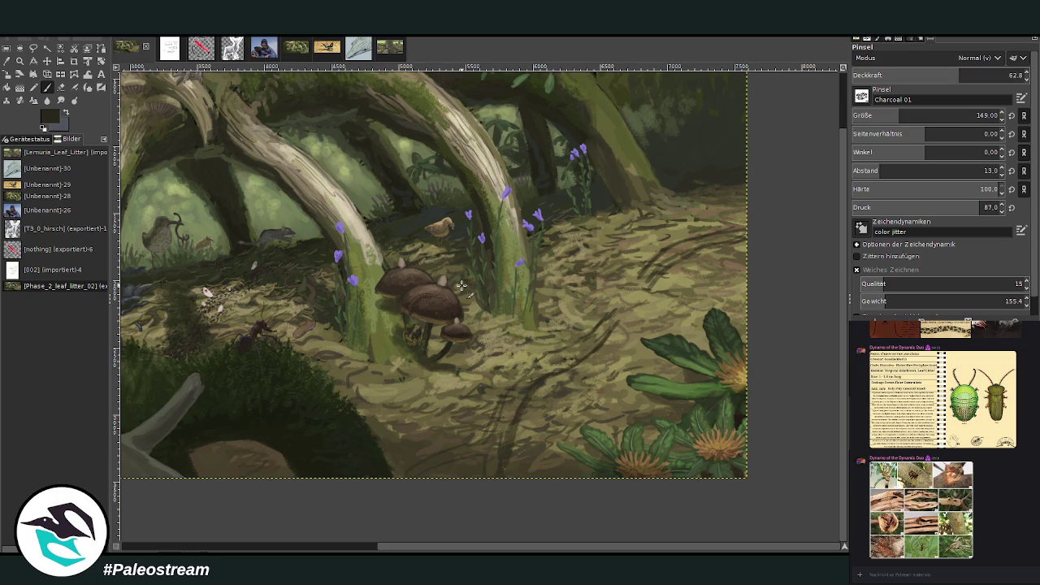
key("o")
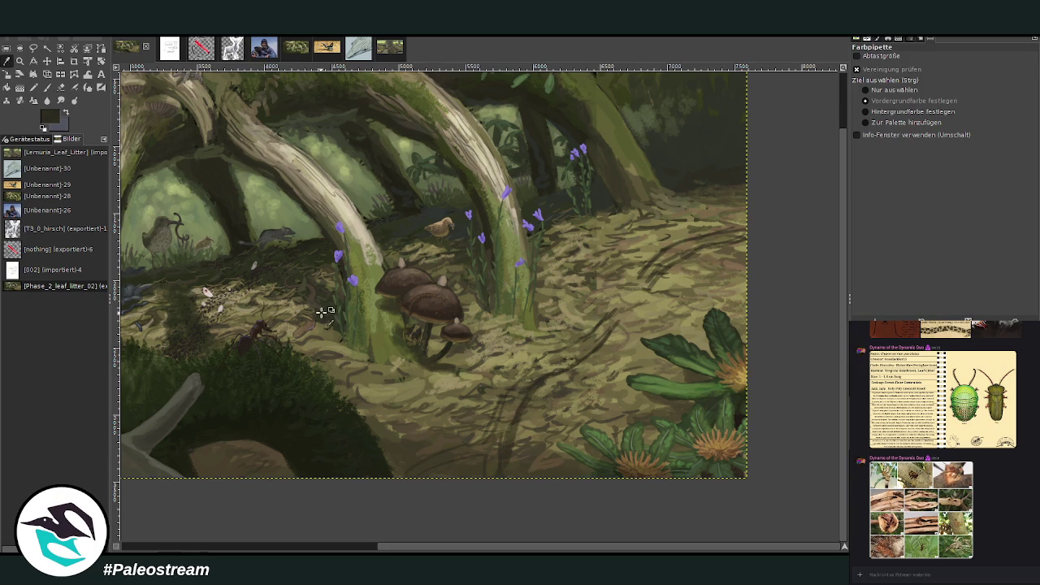
key("p")
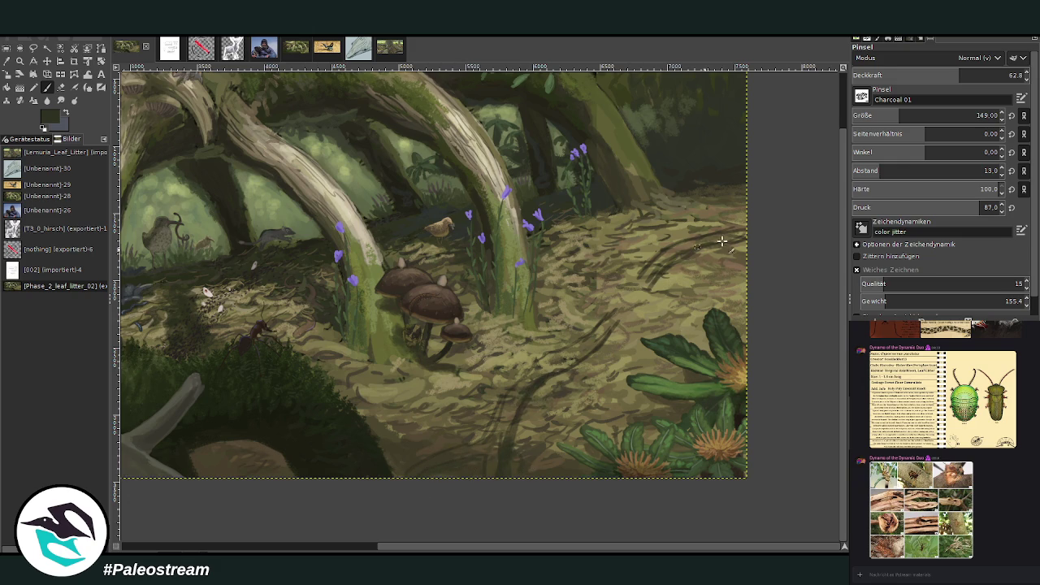
mouse_move(665, 267)
left_mouse_down()
mouse_move(744, 237)
mouse_move(641, 290)
left_mouse_up()
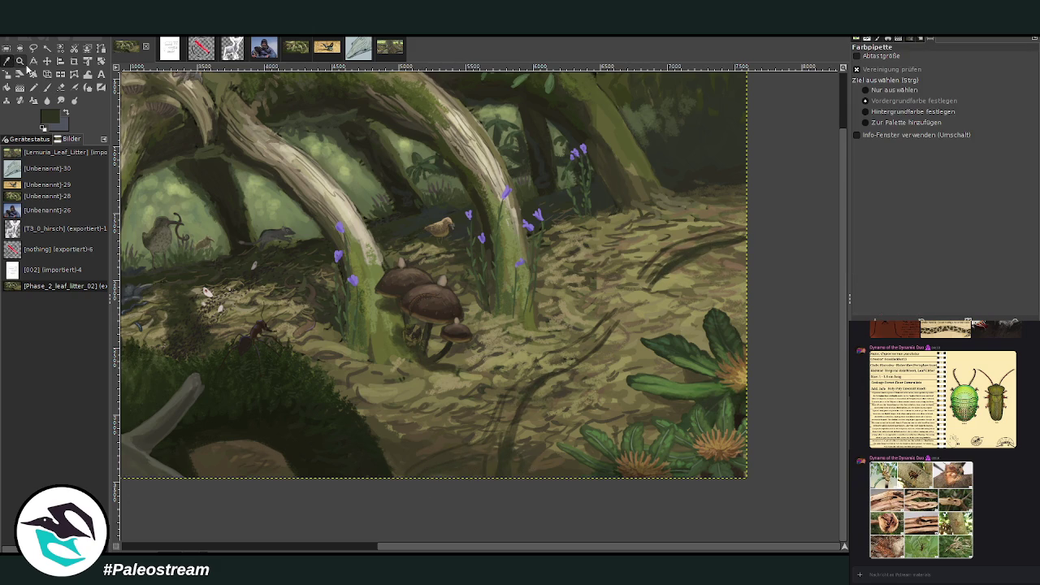
left_click(305, 142, "ctrl")
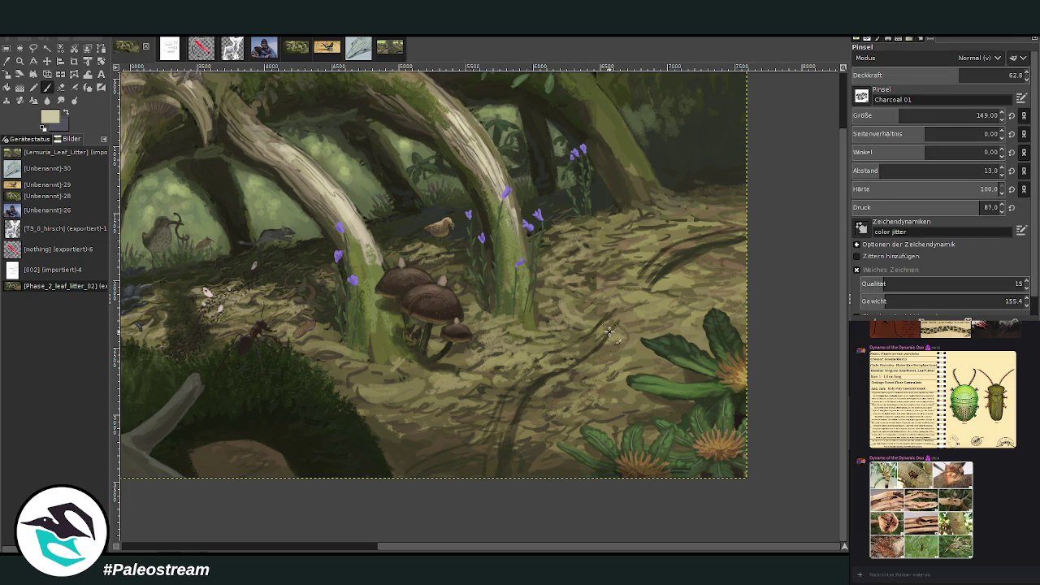
- Paint the twig's pale beige upper part up to the right edge at about 50 opacity
left_click_drag(613, 317, 588, 344)
left_click(939, 75)
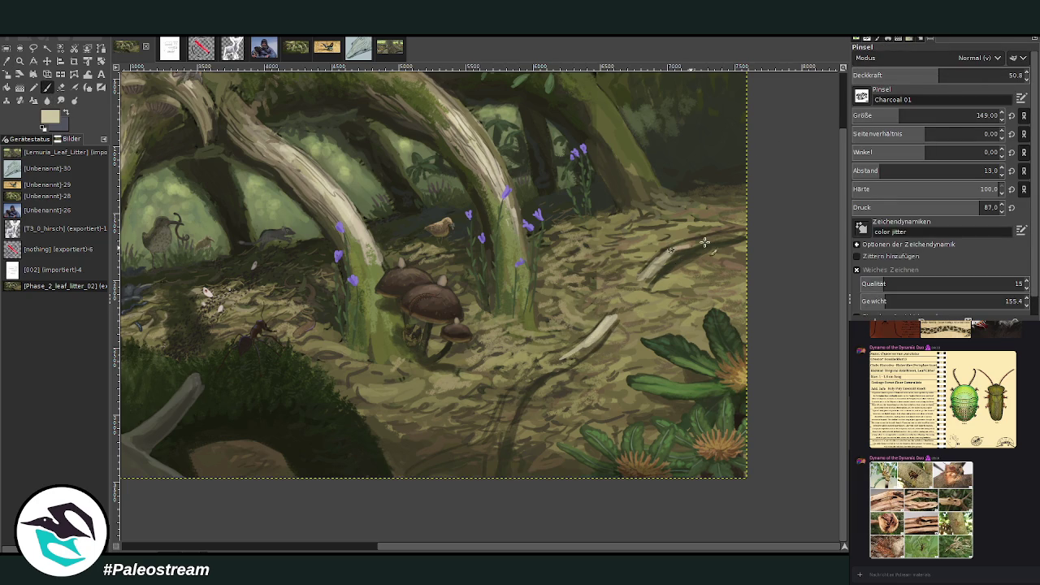
left_click_drag(665, 255, 744, 233)
key("o")
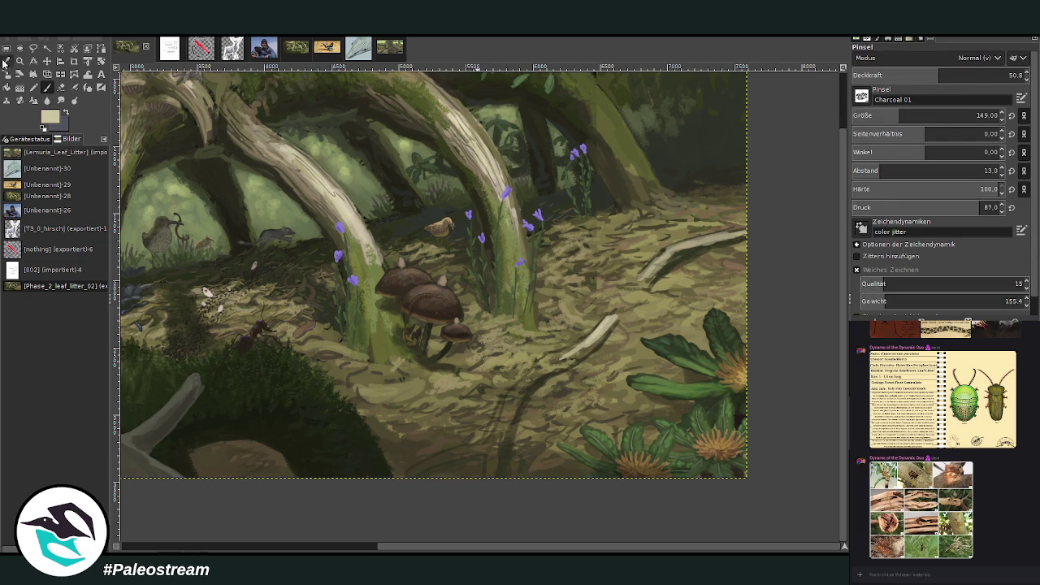
left_click(268, 140)
left_click(47, 87)
- Thicken the twig and extend it down-left to the bottom at opacity 65.3
left_click_drag(598, 344, 515, 392)
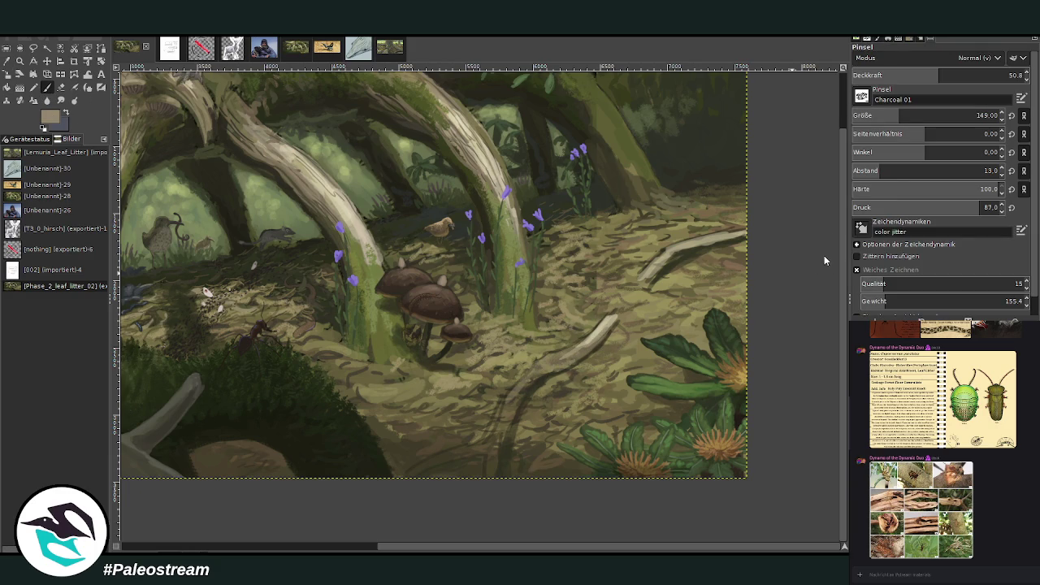
left_click(964, 75)
left_click_drag(655, 268, 741, 236)
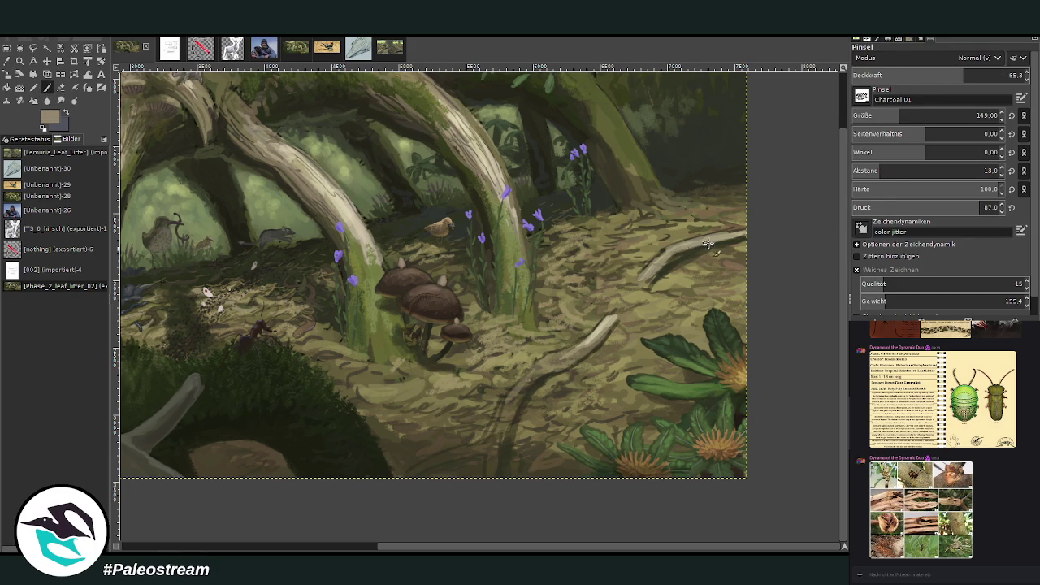
left_click_drag(550, 360, 498, 423)
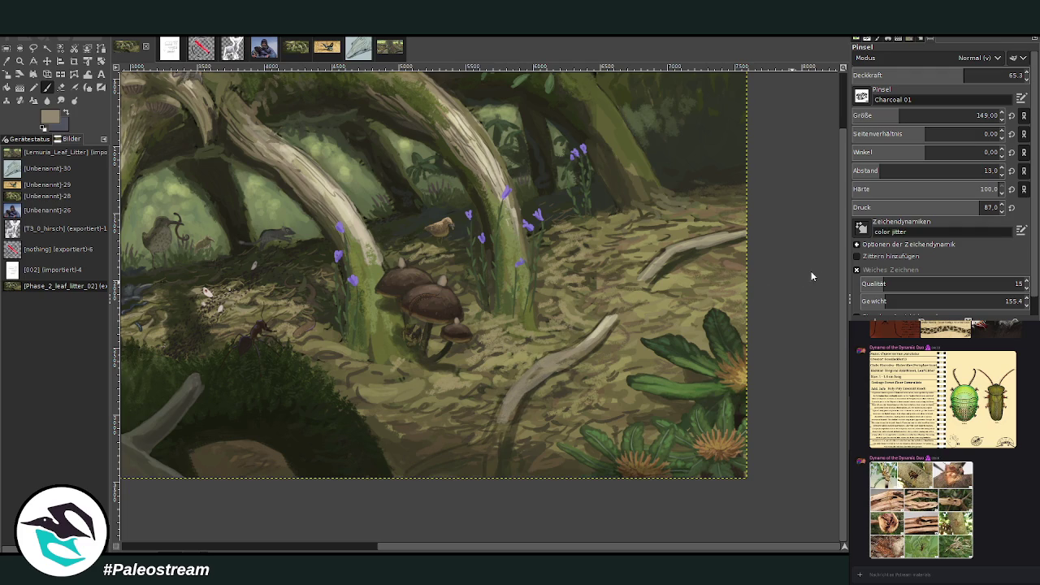
mouse_move(506, 415)
left_mouse_down()
mouse_move(485, 447)
mouse_move(417, 473)
left_mouse_up()
left_click_drag(499, 446, 488, 468)
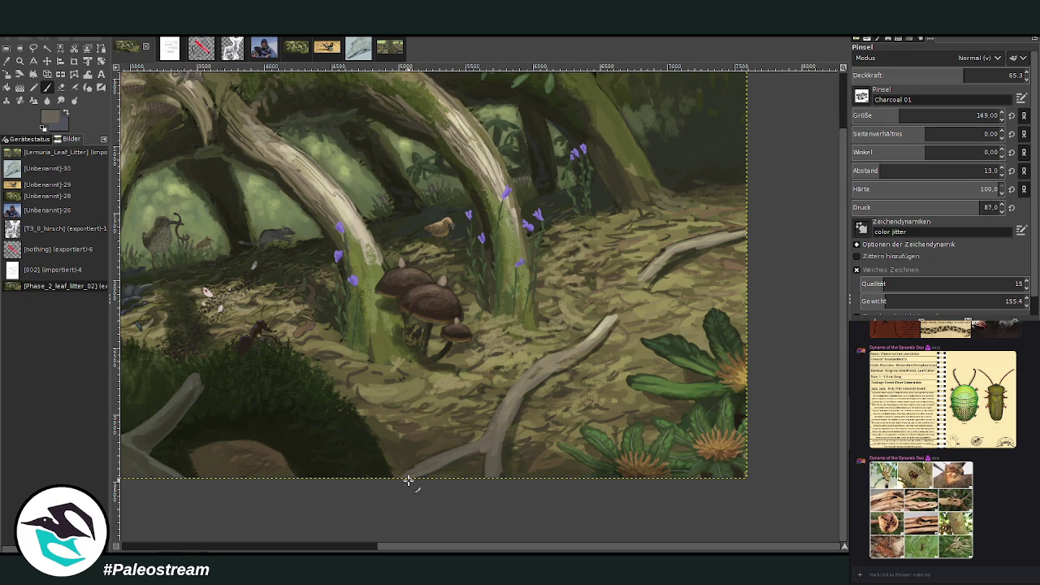
- Swap to a darker colour and sample an olive green from the painting
key("x")
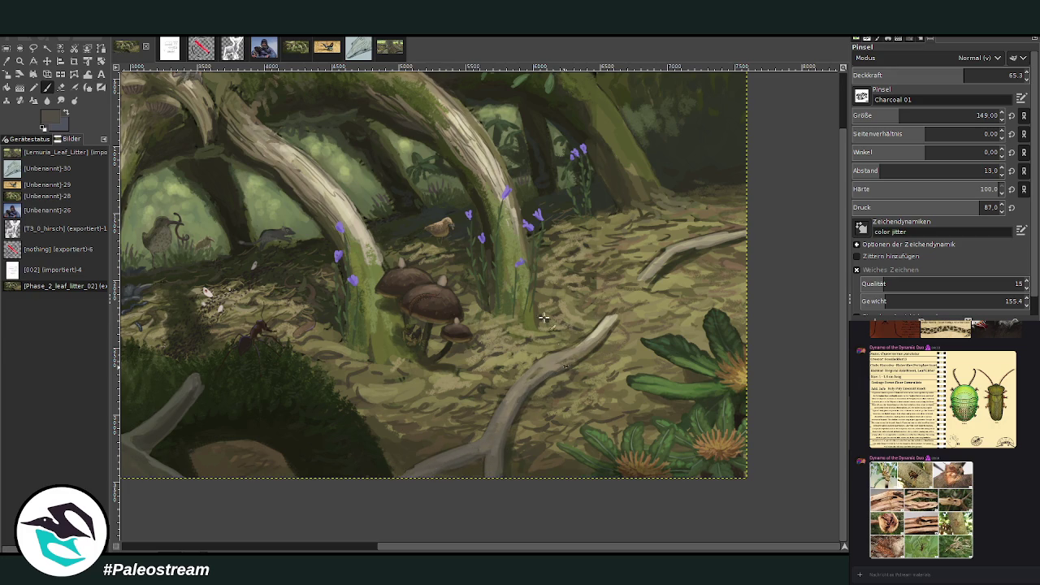
key("o")
left_click(497, 213)
left_click(46, 87)
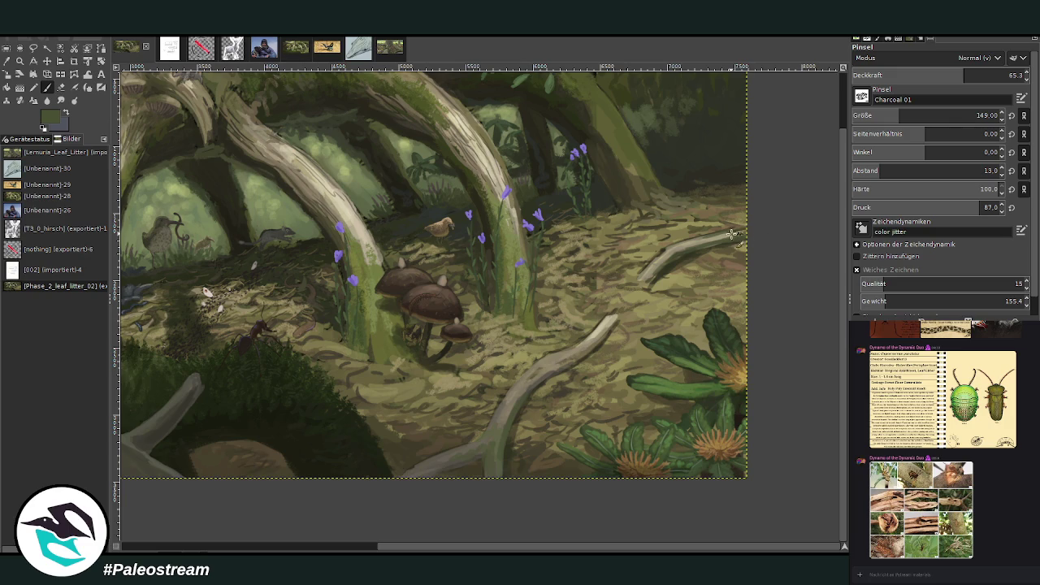
- Sample a lighter olive green and then a brown from the painting for the twigs
key("o")
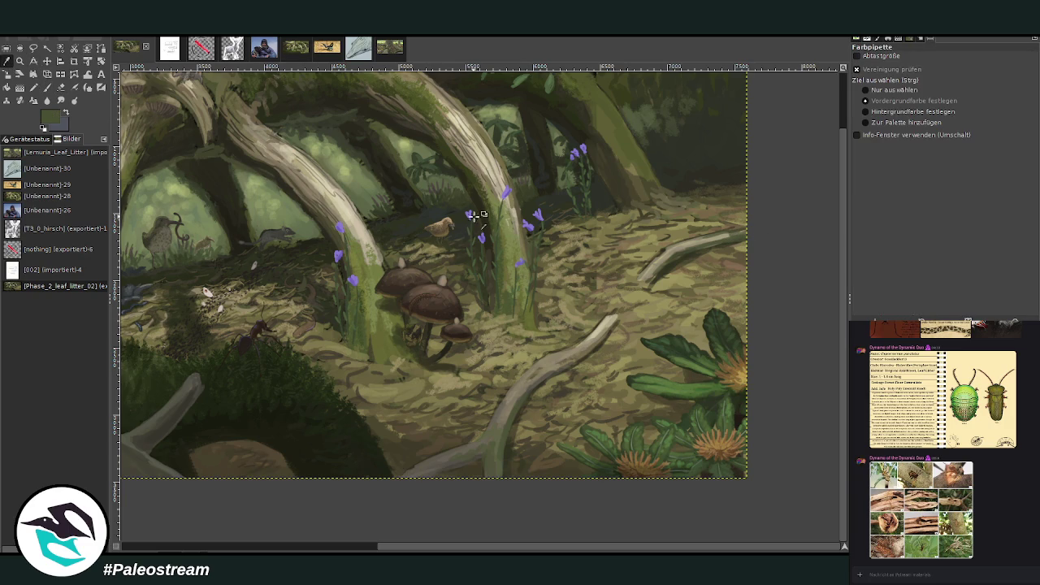
left_click(511, 244)
left_click(54, 87)
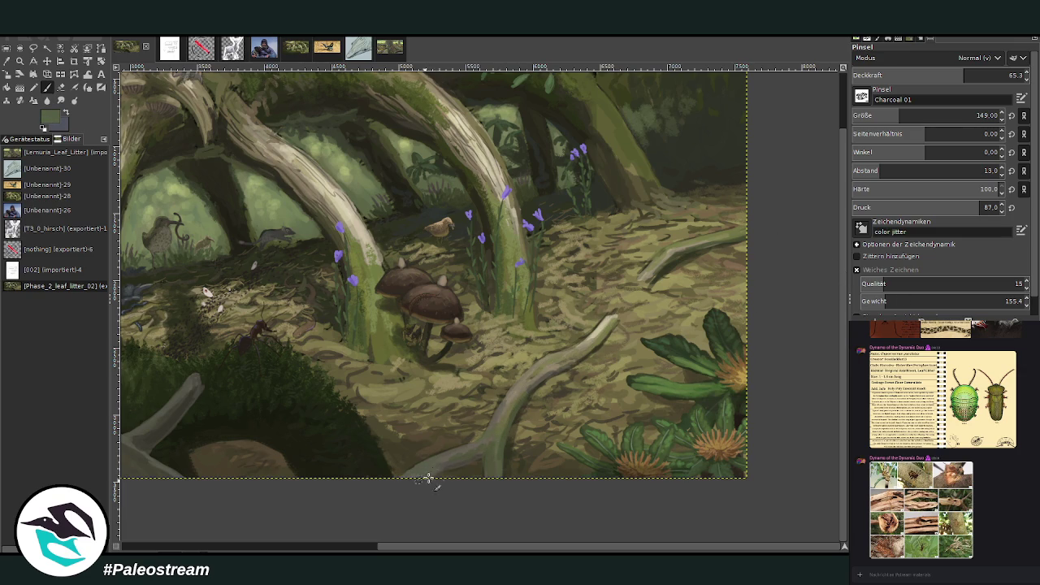
key("o")
left_click(434, 443)
key("p")
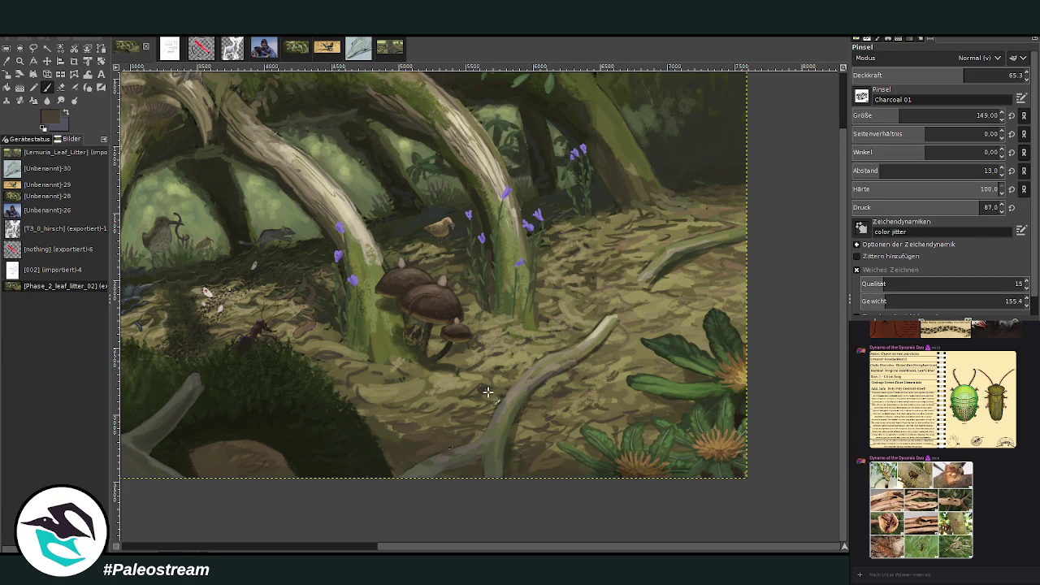
- Set Charcoal 01 to size 251 and opacity 79.5 and shade the twigs darker olive brown
left_click(977, 115)
left_click_drag(961, 75, 987, 75)
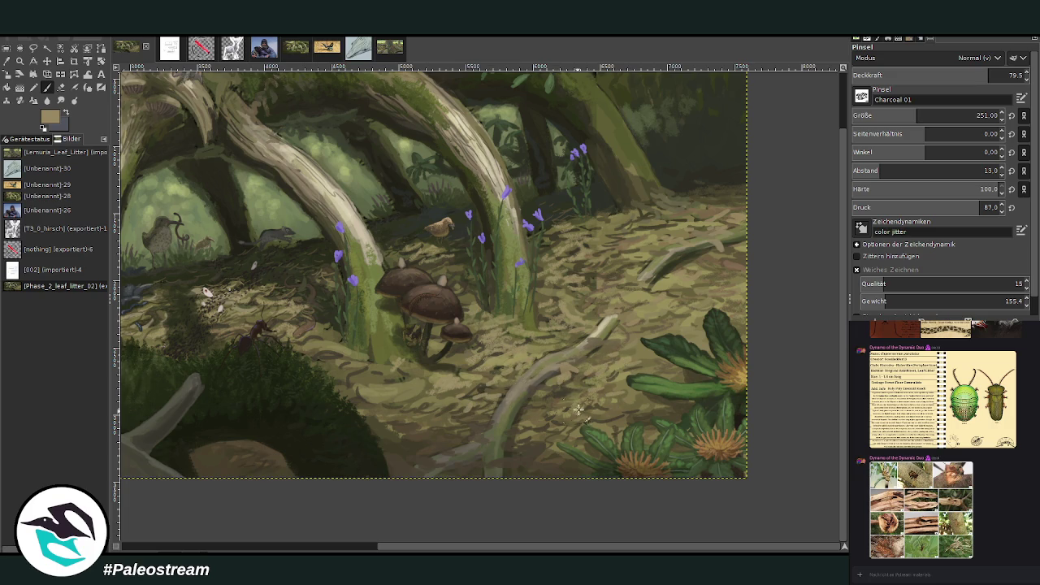
left_click(728, 266, "ctrl")
scroll(450, 410, "down", 1)
scroll(430, 416, "down", 1)
scroll(398, 426, "down", 1)
scroll(387, 429, "down", 1)
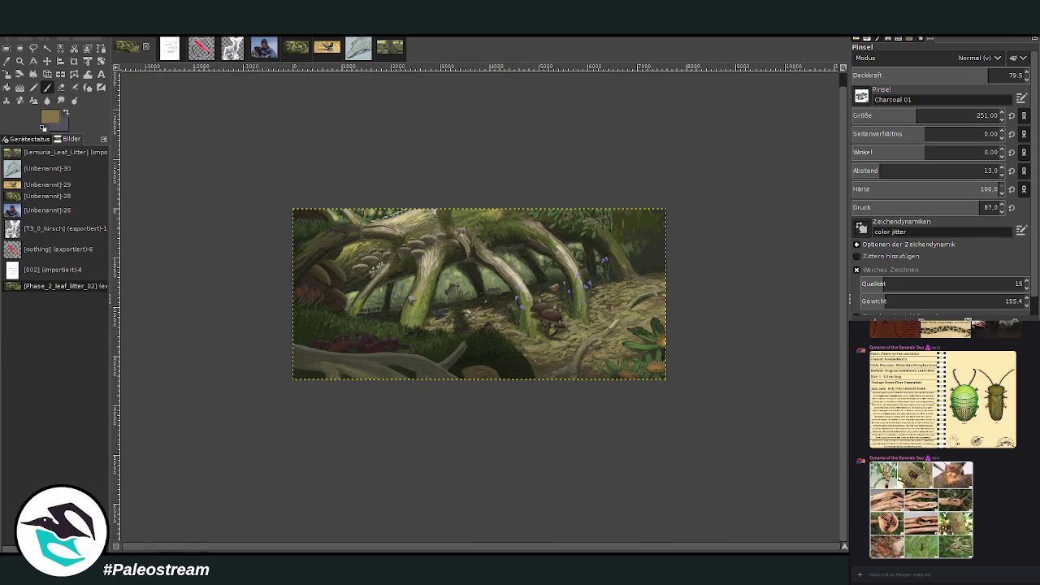
- Zoom into the lower-right leaf litter and sample a dark green for a larger, more opaque brush
left_click(20, 60)
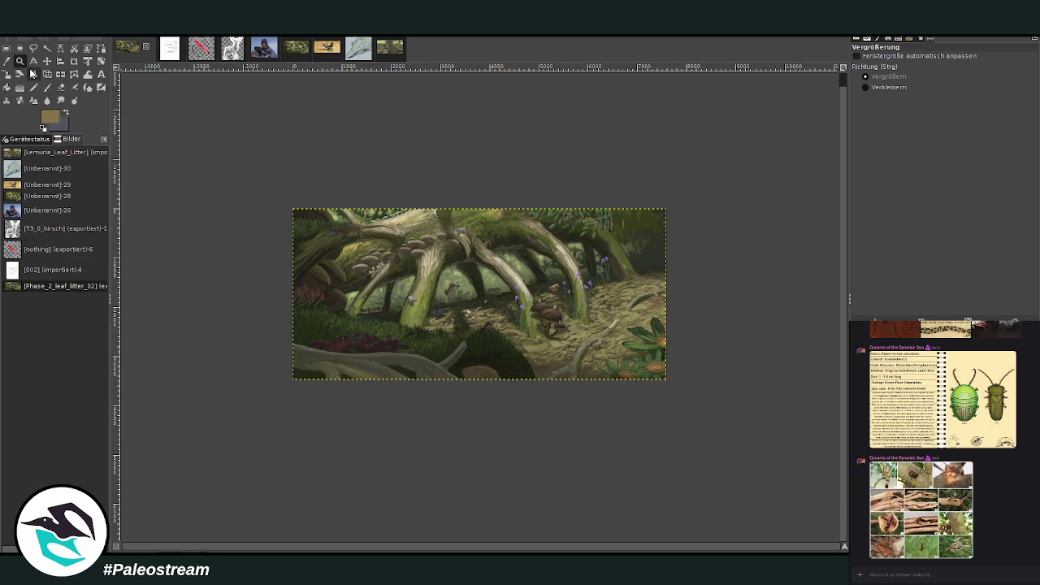
left_click_drag(504, 251, 672, 404)
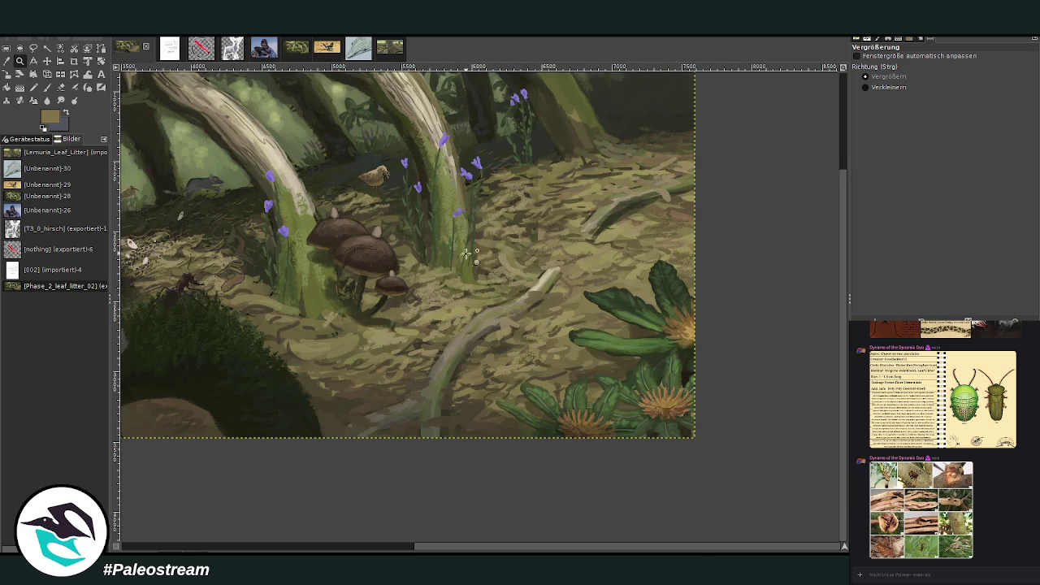
left_click_drag(429, 184, 697, 481)
key("o")
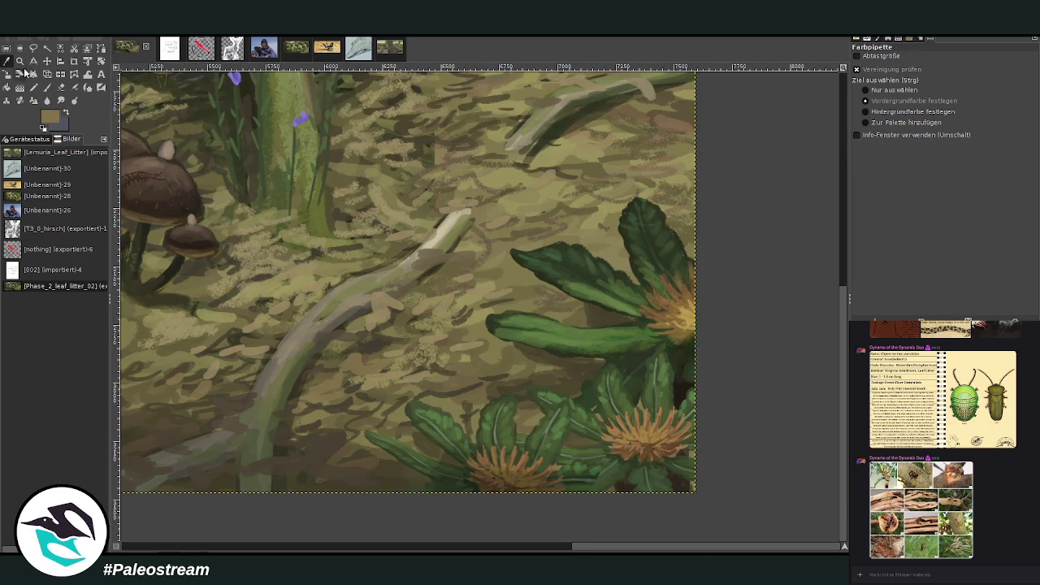
left_click(584, 263)
left_click(52, 88)
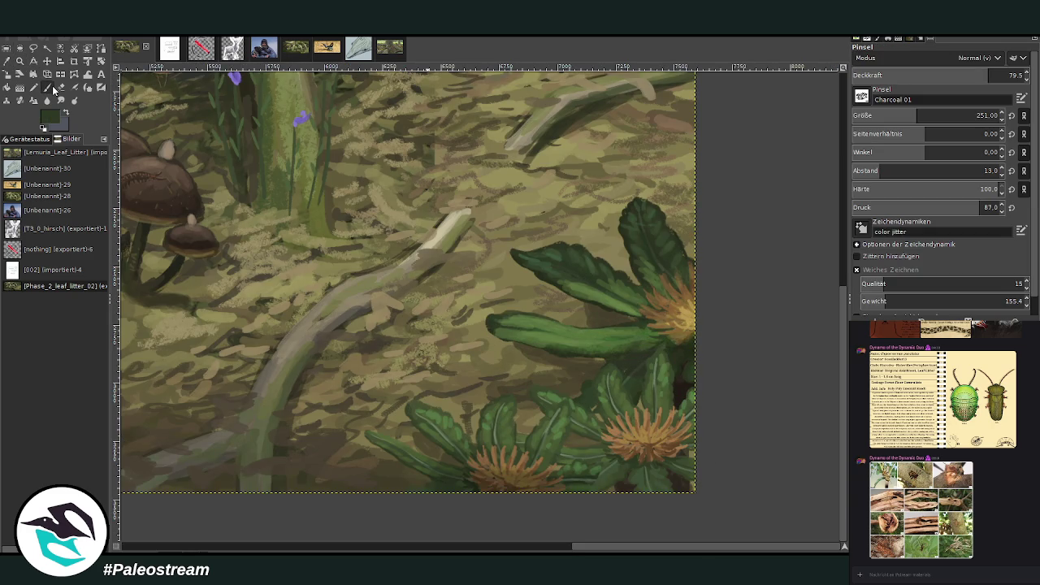
left_click_drag(916, 115, 930, 115)
left_click_drag(969, 74, 978, 74)
left_click_drag(842, 546, 842, 547)
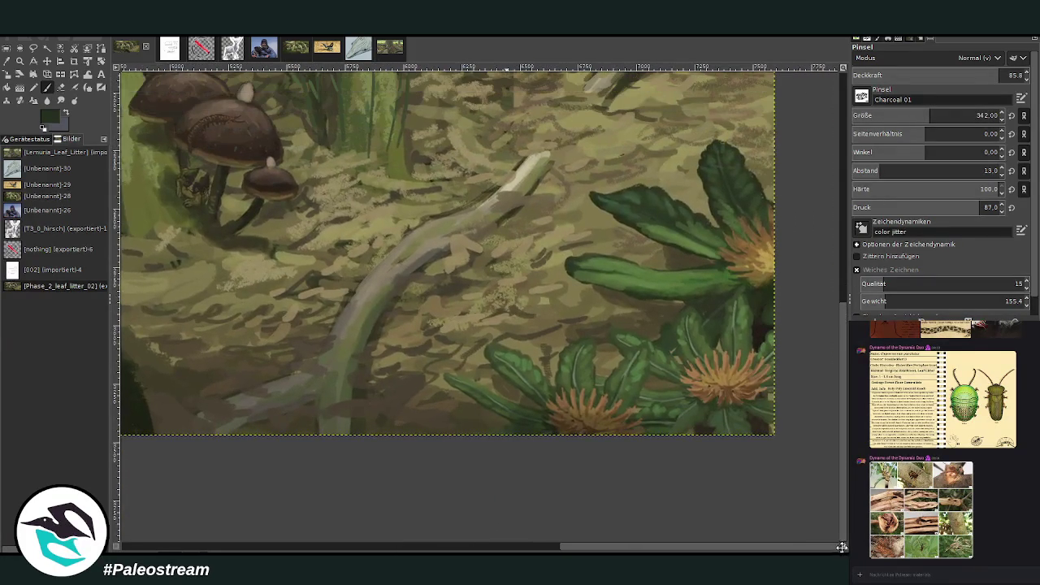
- Darken the plant leaves near the bottom and shape a new dark green leaf beside them
mouse_move(448, 405)
left_mouse_down()
mouse_move(492, 436)
mouse_move(475, 423)
left_mouse_up()
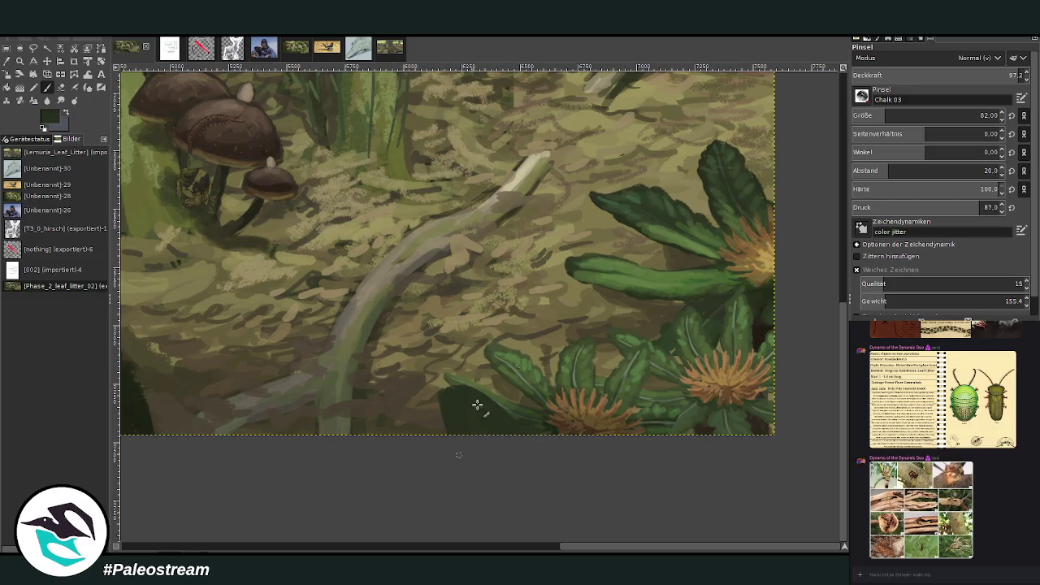
mouse_move(648, 397)
left_mouse_down()
mouse_move(650, 429)
mouse_move(660, 396)
mouse_move(687, 425)
mouse_move(667, 422)
left_mouse_up()
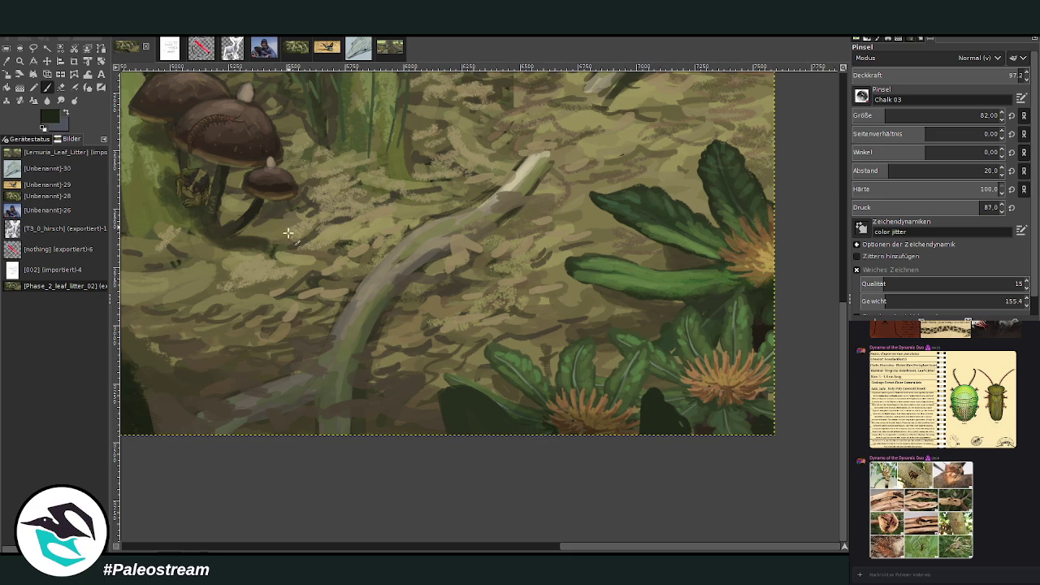
left_click_drag(441, 383, 449, 412)
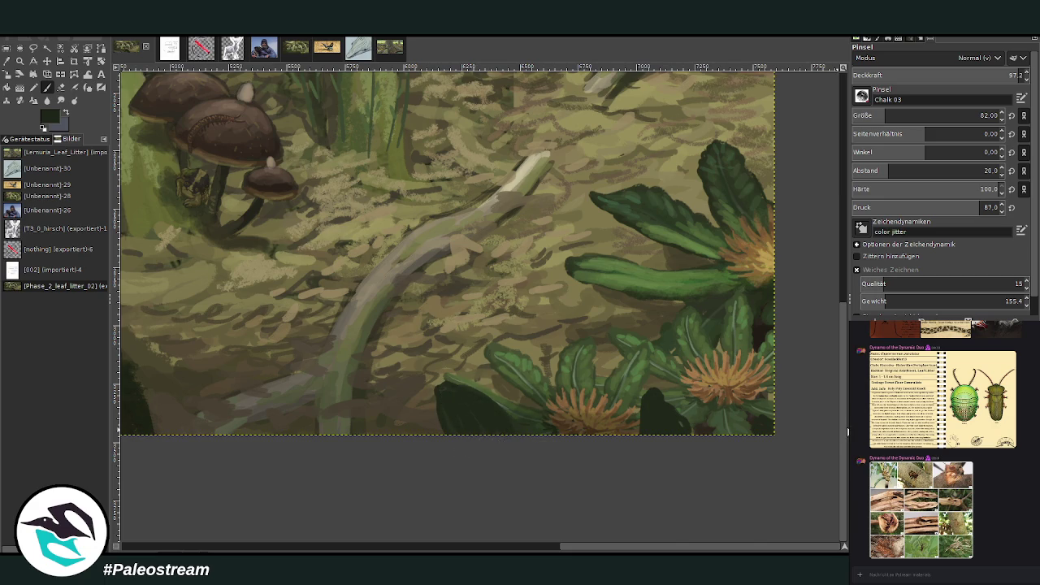
scroll(833, 312, "up", 3)
mouse_move(754, 278)
left_mouse_down()
mouse_move(767, 301)
mouse_move(704, 264)
left_mouse_up()
mouse_move(771, 258)
left_mouse_down()
mouse_move(740, 286)
mouse_move(723, 268)
mouse_move(768, 272)
mouse_move(775, 305)
left_mouse_up()
left_click_drag(731, 273, 756, 266)
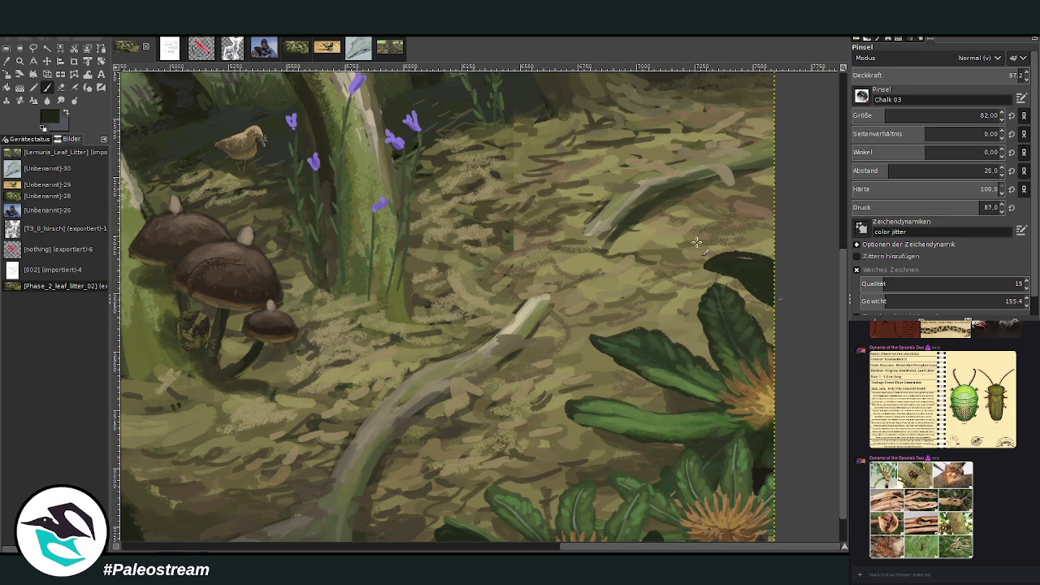
- Sample a lighter leaf green and brush it at about 41 opacity over the dark leaf tip
left_click(7, 61)
left_click(624, 418)
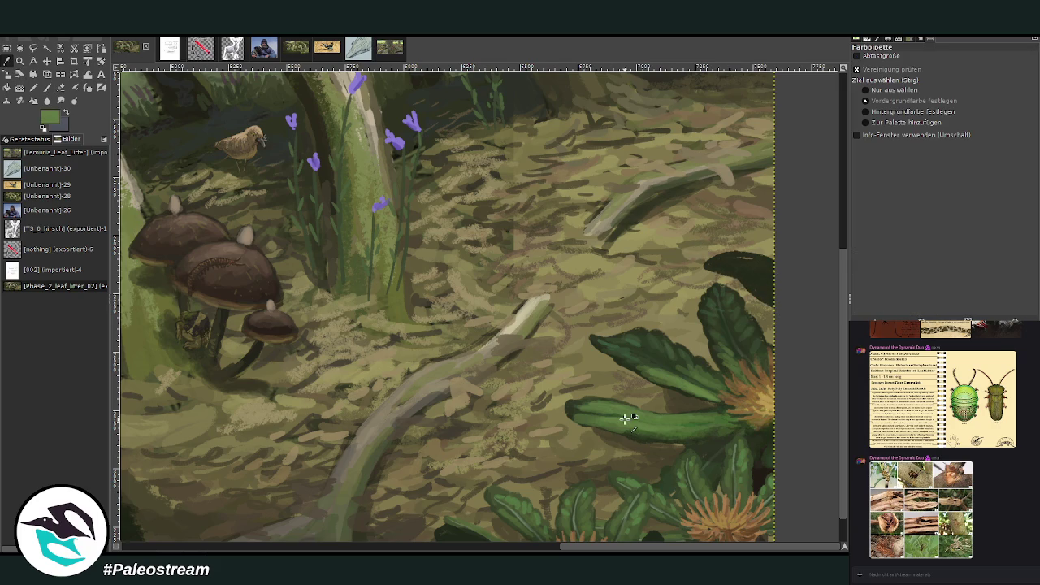
left_click(48, 87)
left_click(963, 75)
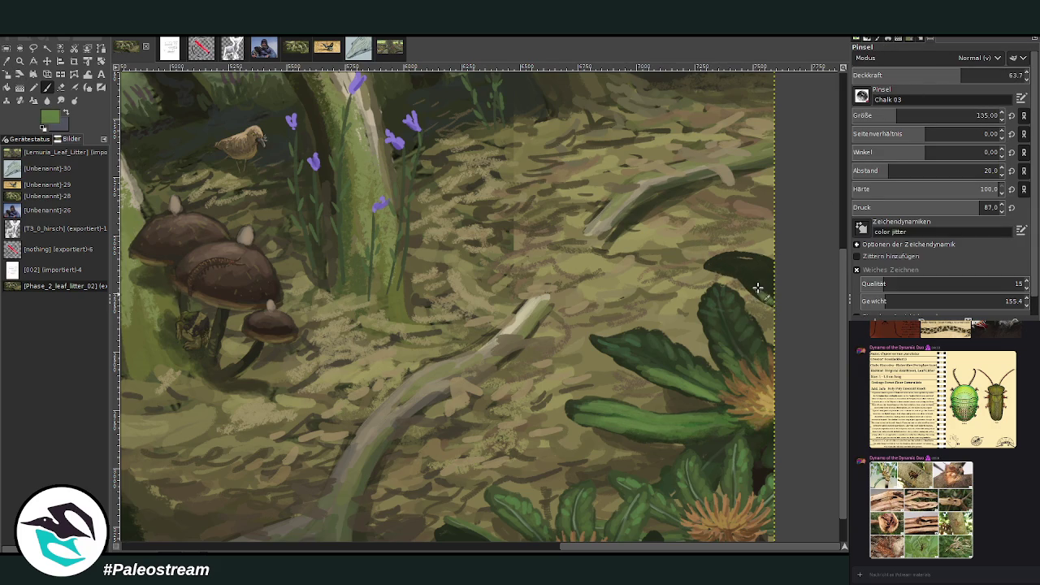
left_click(922, 74)
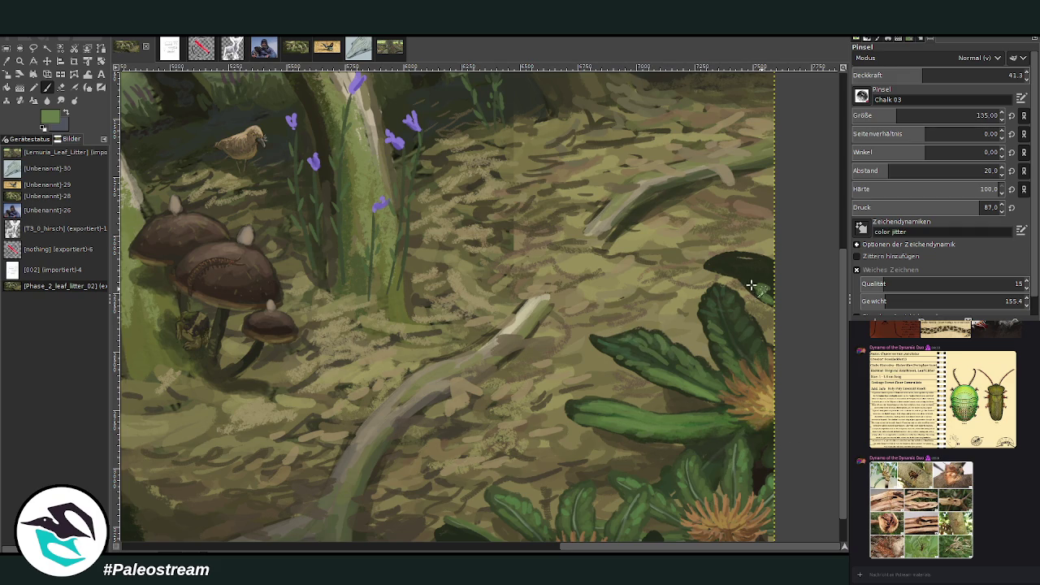
mouse_move(760, 288)
left_mouse_down()
mouse_move(715, 268)
mouse_move(764, 296)
mouse_move(721, 265)
mouse_move(777, 275)
mouse_move(718, 260)
mouse_move(764, 278)
mouse_move(735, 252)
left_mouse_up()
- Drop brush opacity to 22.4 and sample the dark green of the lower leaf
scroll(841, 538, "down", 2)
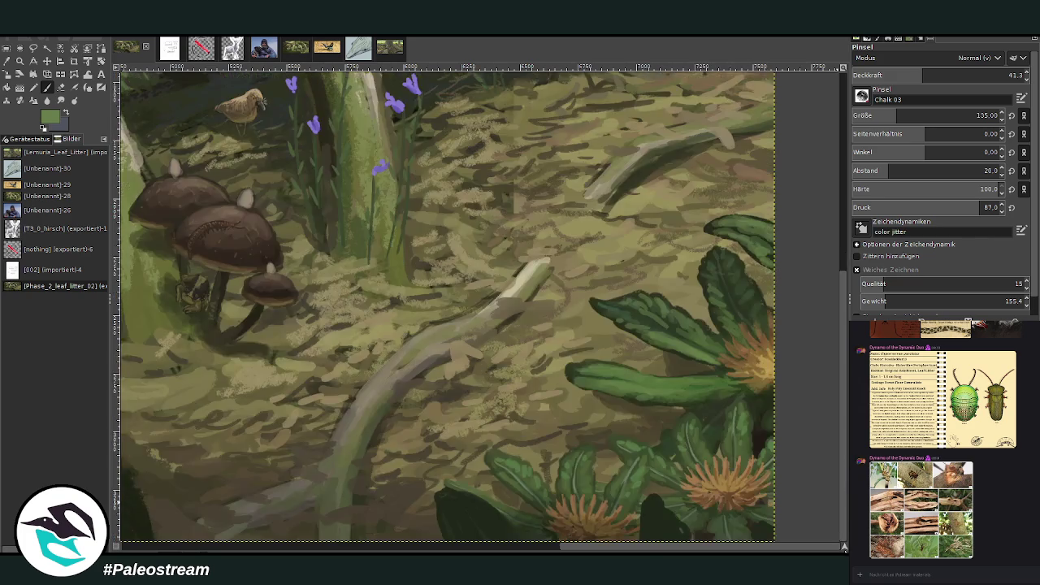
scroll(841, 537, "down", 5)
scroll(836, 325, "up", 3)
scroll(836, 256, "up", 1)
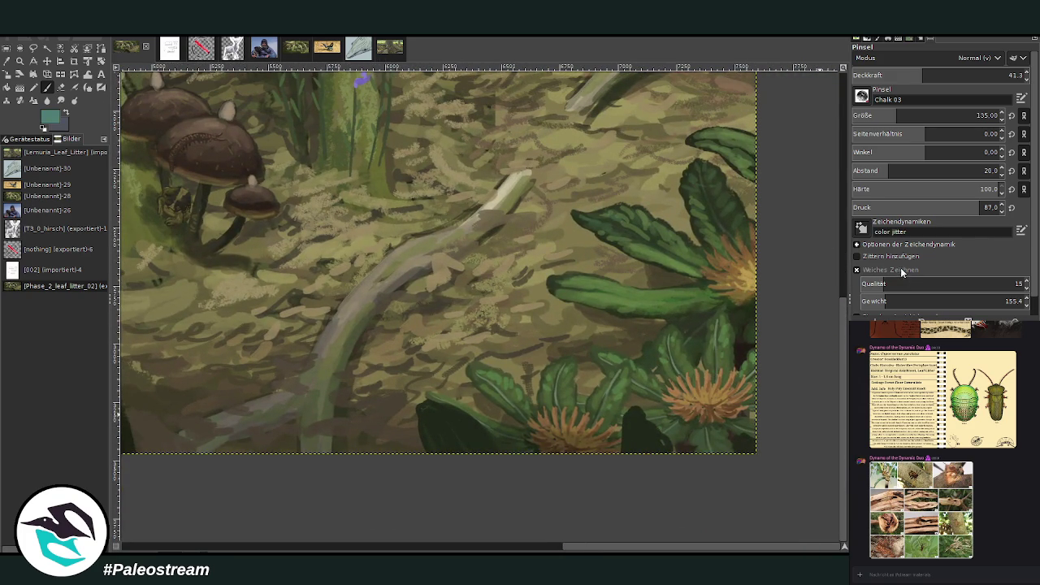
left_click(892, 74)
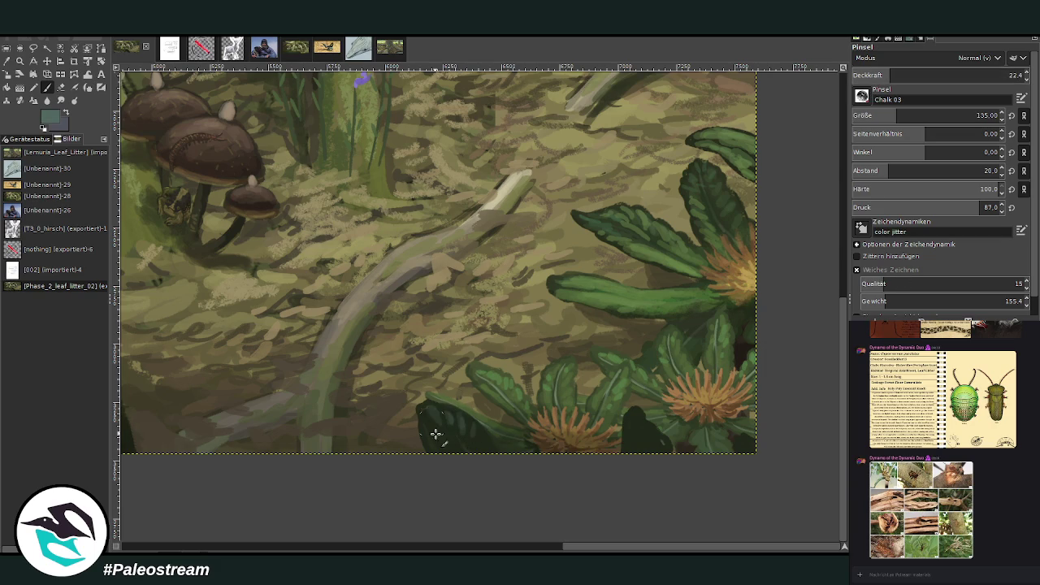
left_click(655, 441, "ctrl")
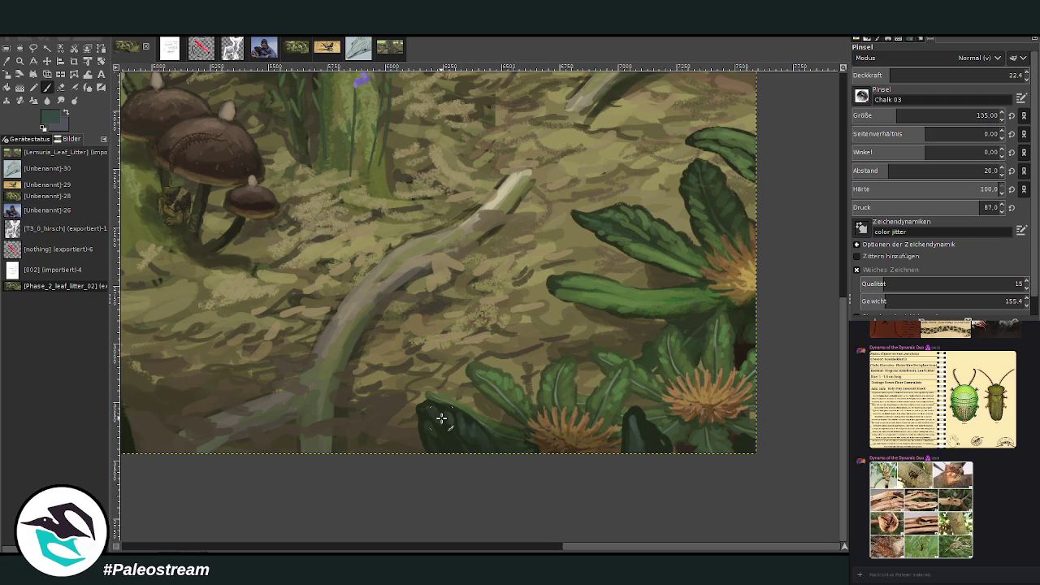
scroll(441, 417, "down", 2)
scroll(441, 418, "down", 1)
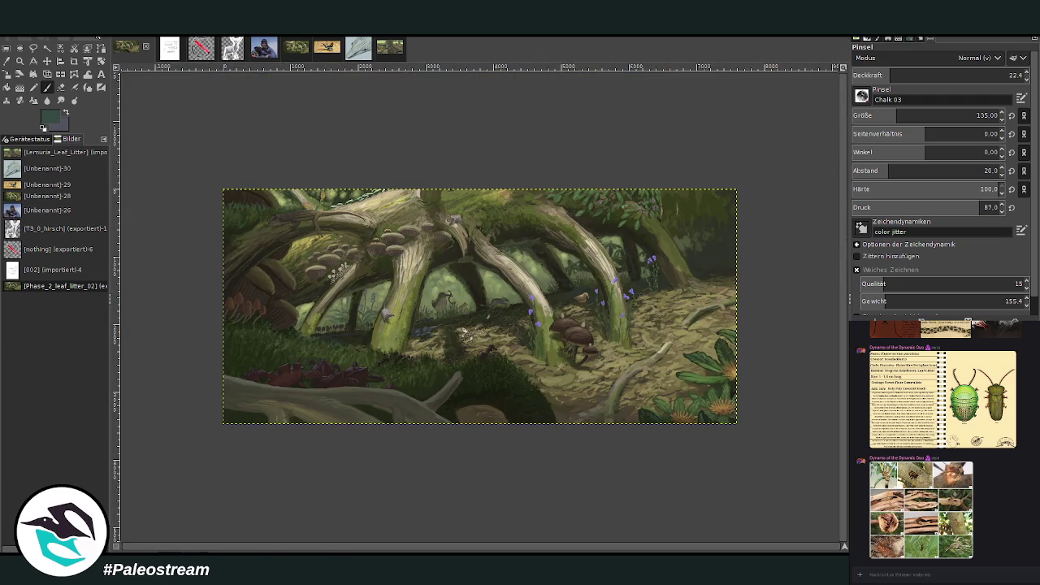
- Zoom into the upper-right background canopy and sample its olive green
left_click(20, 61)
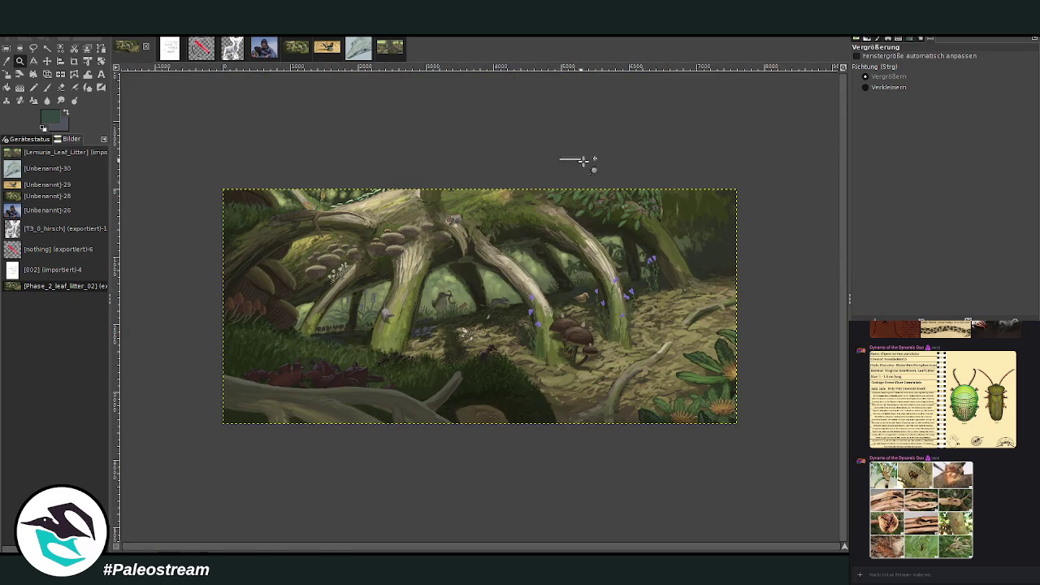
left_click_drag(564, 155, 706, 322)
left_click_drag(465, 102, 703, 349)
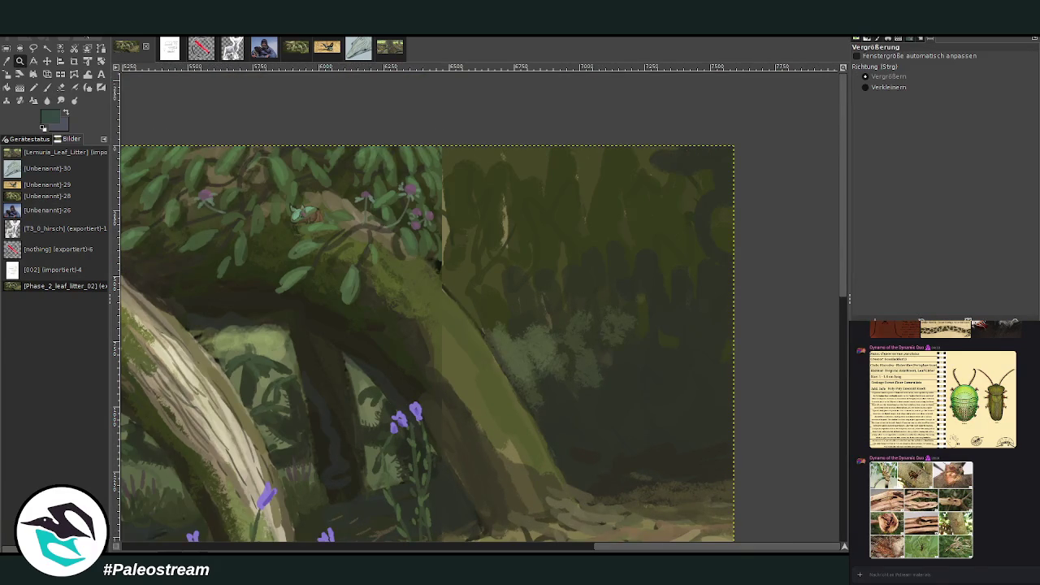
left_click(12, 66)
left_click(413, 271)
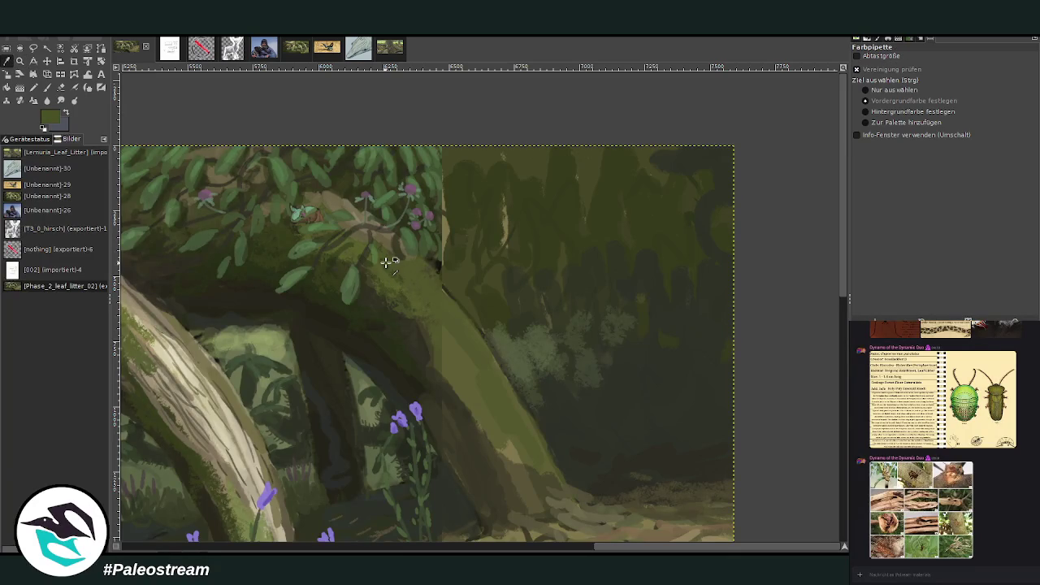
left_click(47, 88)
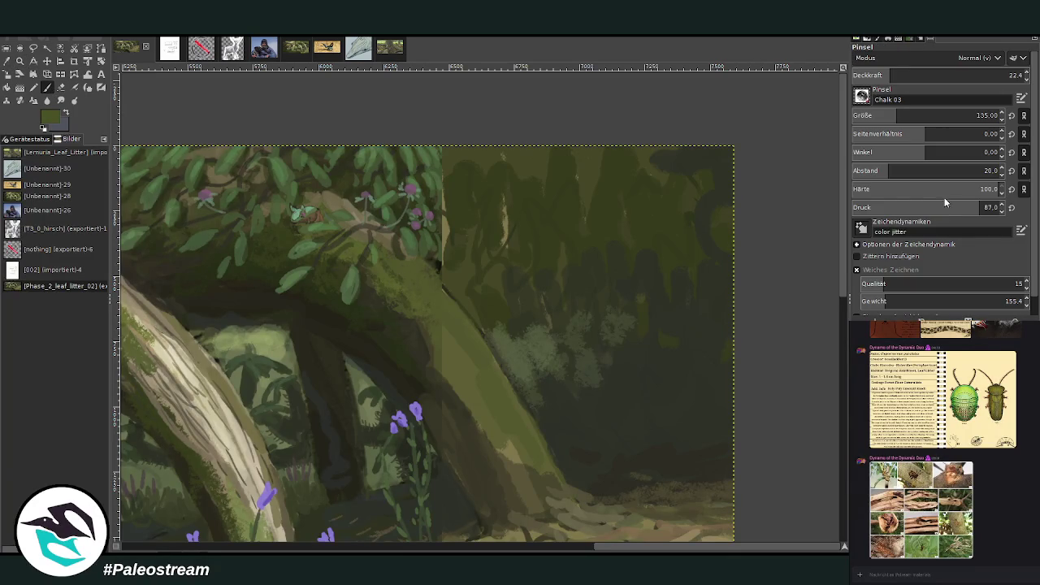
- Switch to the Texture Hose 01 brush and dab a lighter green onto the mossy trunk
key("1")
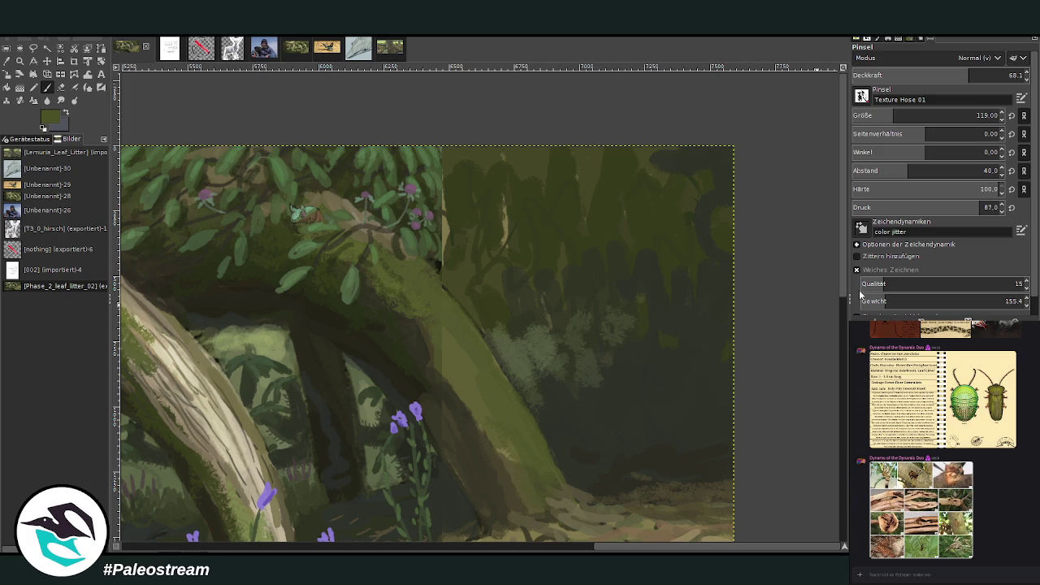
scroll(515, 186, "down", 3)
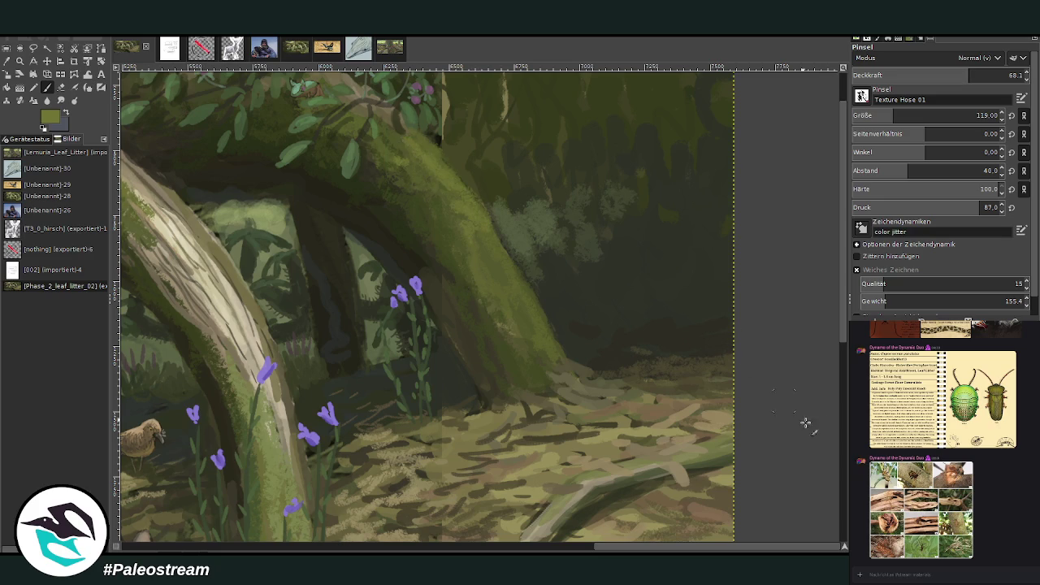
scroll(823, 207, "up", 2)
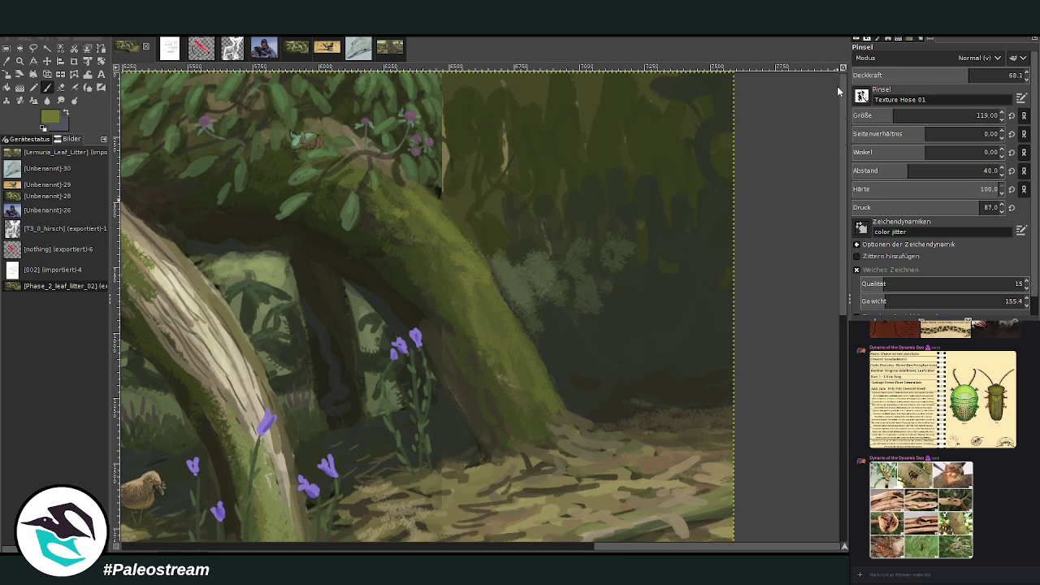
left_click(7, 61)
left_click(272, 273)
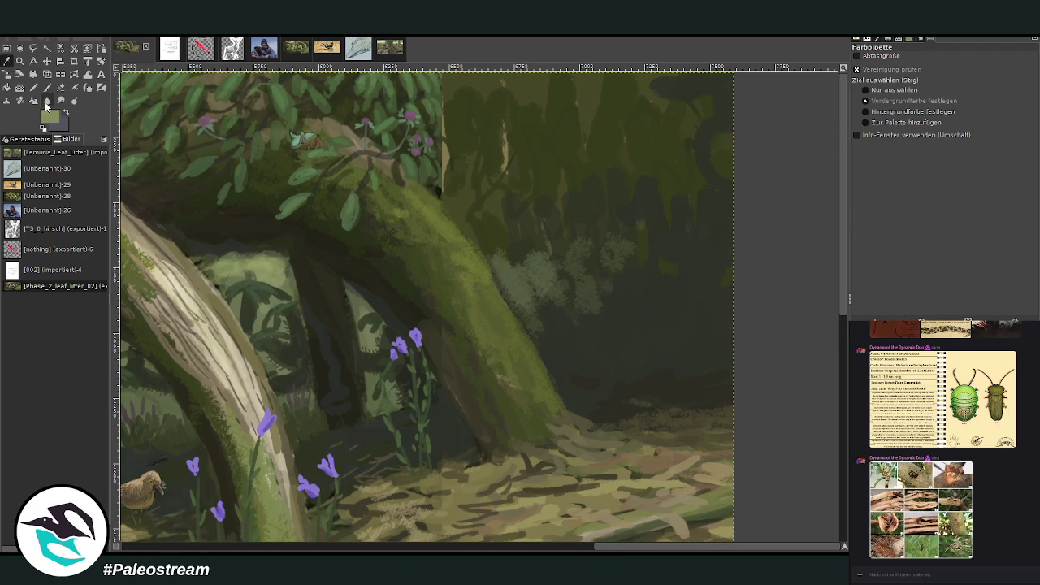
key("p")
mouse_move(510, 285)
left_mouse_down()
mouse_move(506, 248)
mouse_move(531, 262)
left_mouse_up()
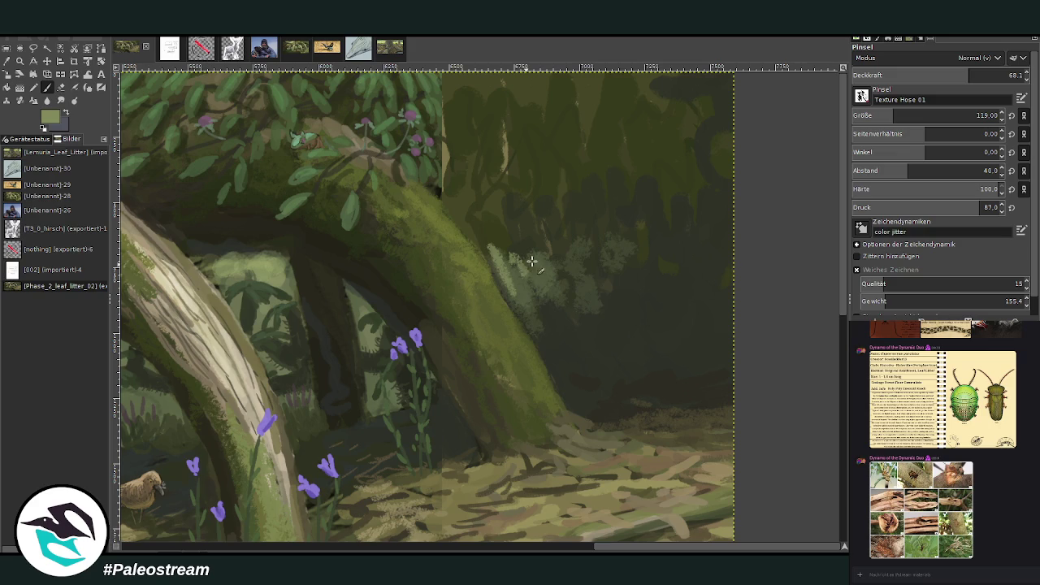
- Paint light-green foliage texture right of the trunk at 38.5 opacity, then sample a dark background colour
left_click(919, 75)
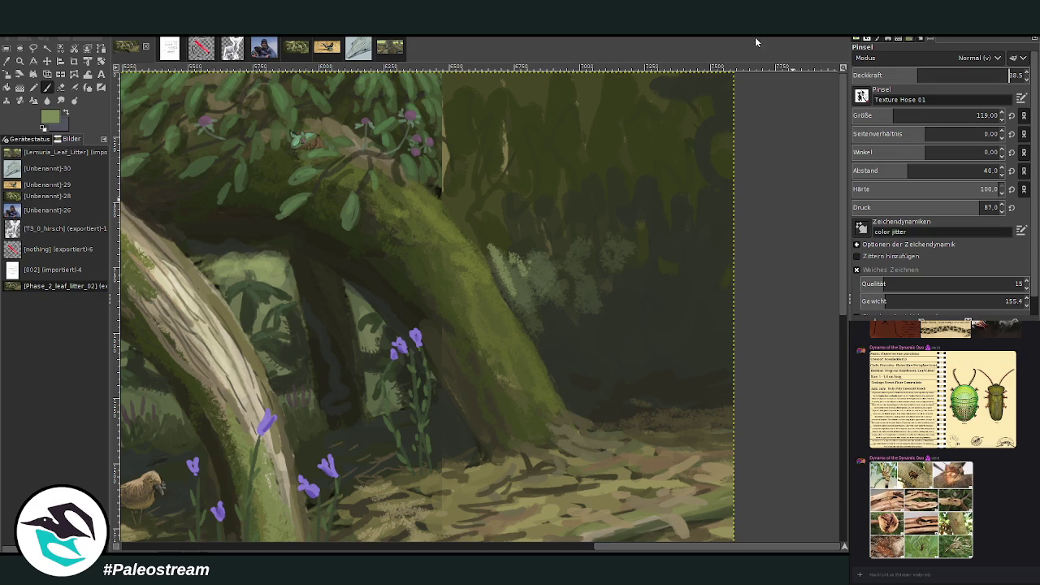
key("o")
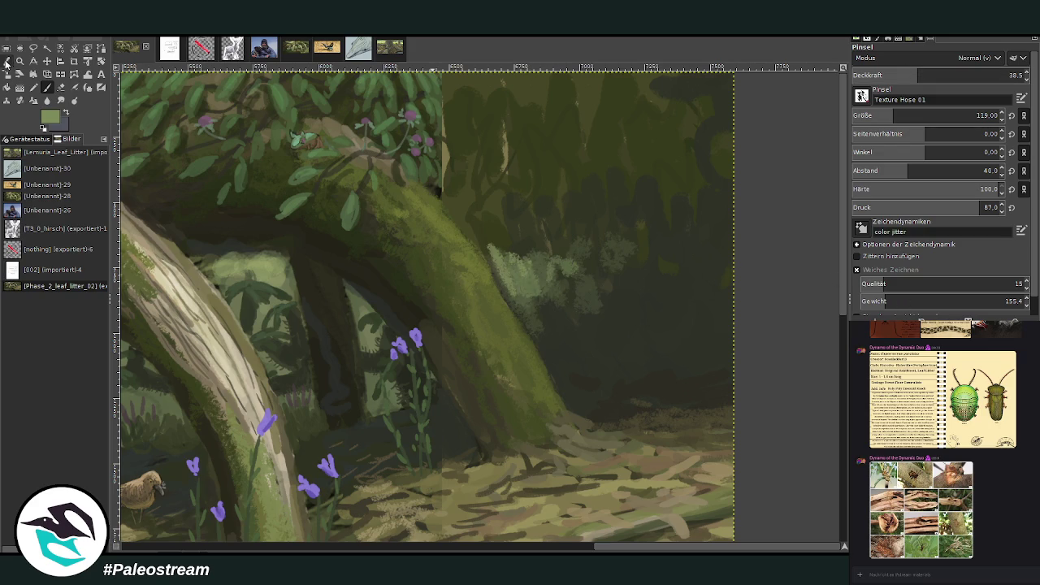
left_click(49, 90)
mouse_move(524, 251)
left_mouse_down()
mouse_move(585, 271)
mouse_move(514, 276)
left_mouse_up()
key("o")
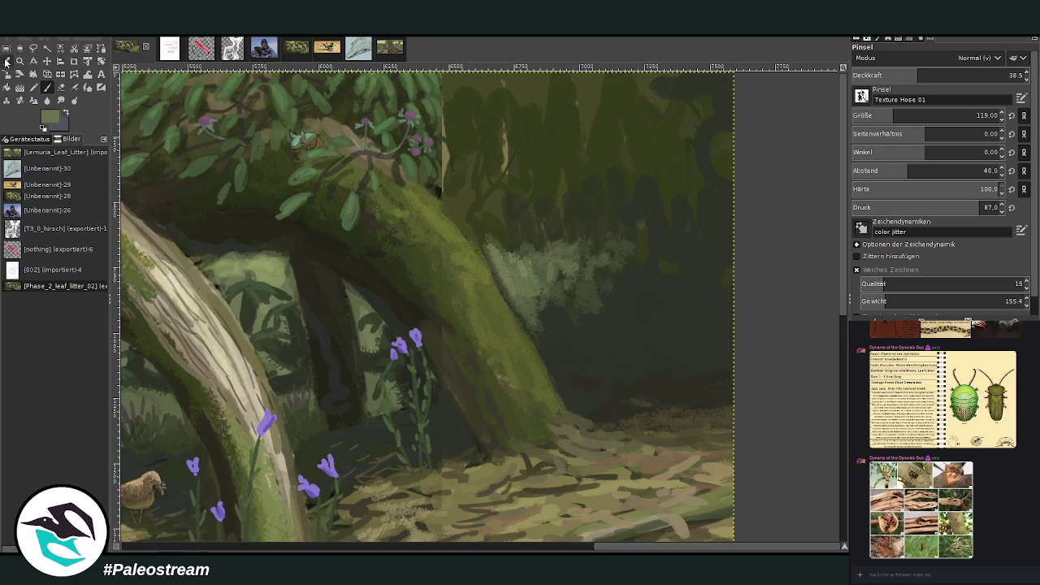
left_click(572, 333)
left_click(46, 89)
- With the Chalk 03 brush, paint dark vertical stems and darken the trunk's edge and light streak
key("1")
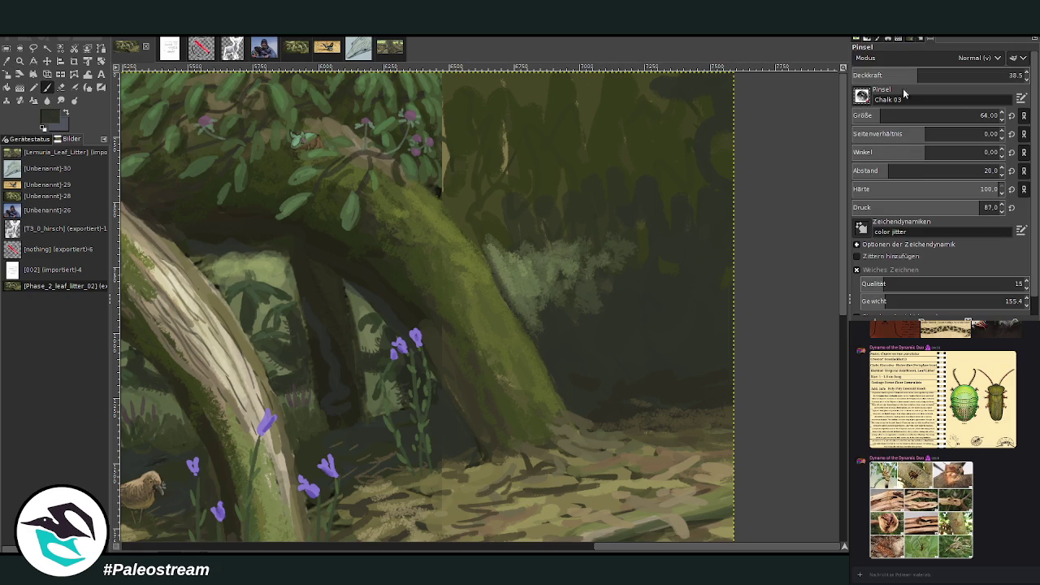
mouse_move(547, 240)
left_mouse_down()
mouse_move(536, 332)
mouse_move(526, 320)
mouse_move(556, 297)
left_mouse_up()
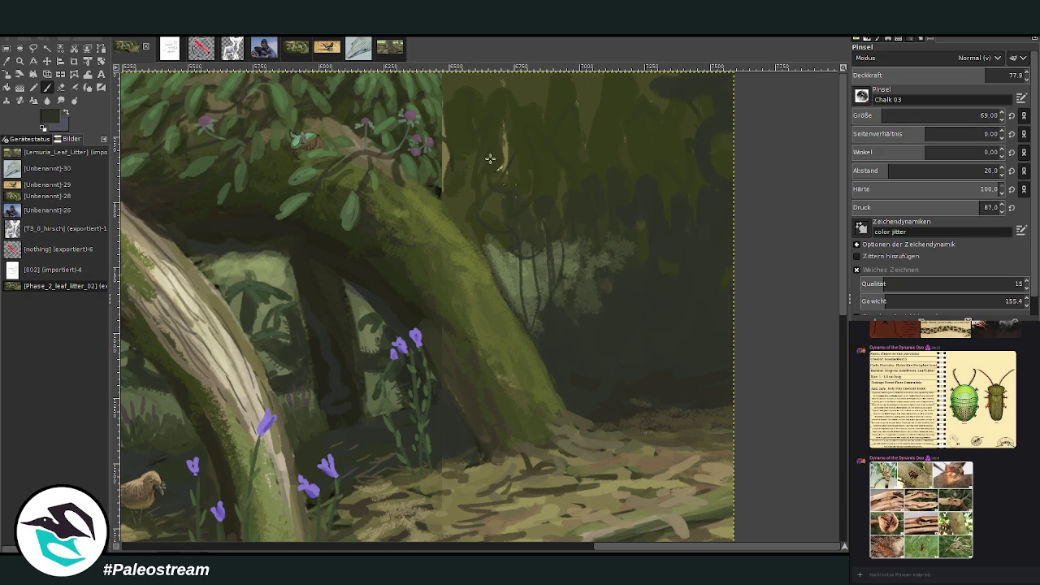
left_click_drag(445, 188, 444, 123)
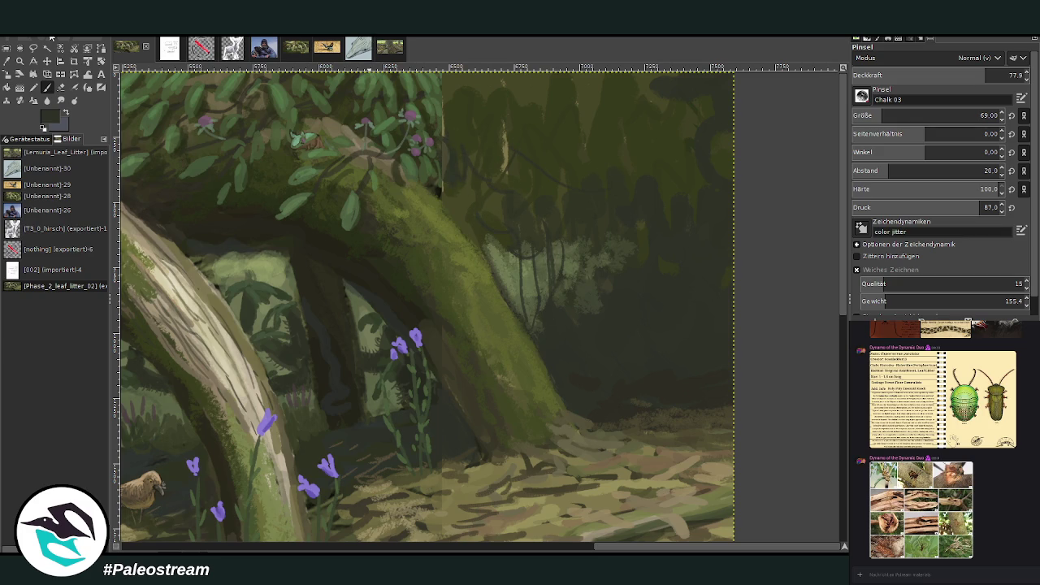
key("o")
left_click(352, 94)
key("p")
left_click_drag(445, 120, 444, 101)
left_click_drag(490, 141, 505, 168)
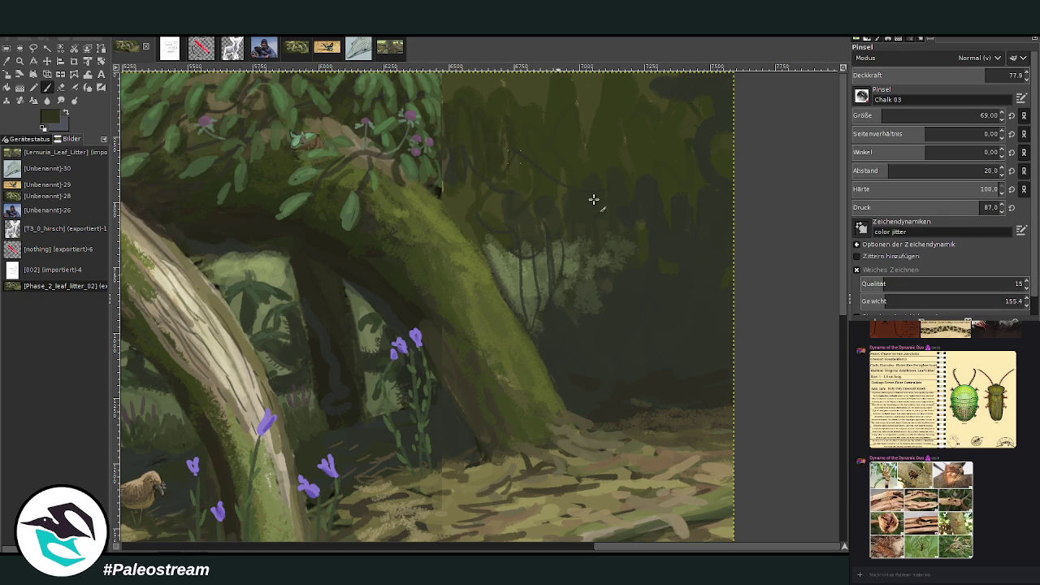
- Add green leaf strokes and a dark vine in the upper canopy, then sample a canopy green
left_click_drag(564, 103, 519, 273)
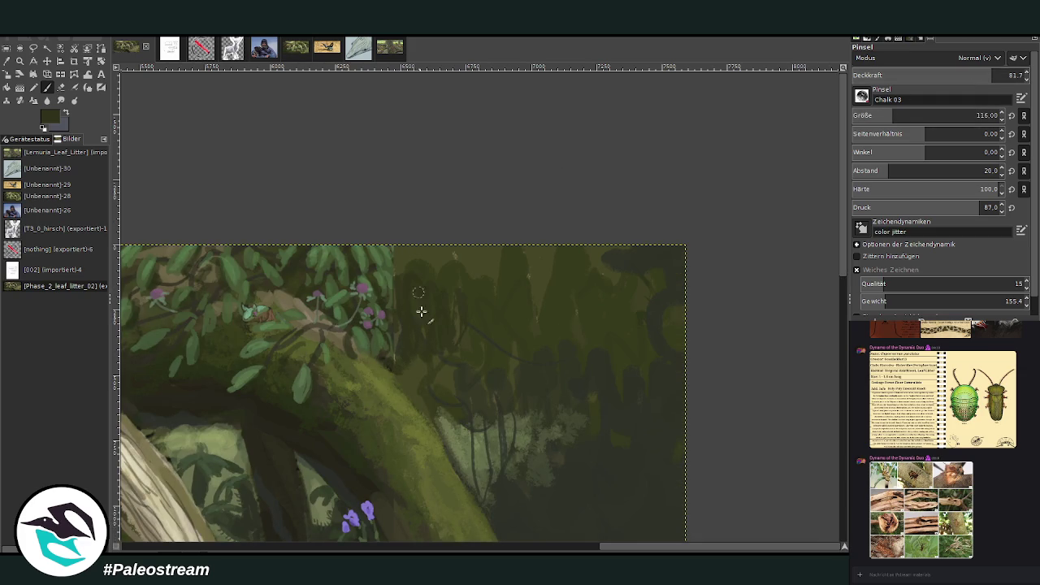
mouse_move(457, 382)
left_mouse_down()
mouse_move(552, 317)
mouse_move(671, 278)
left_mouse_up()
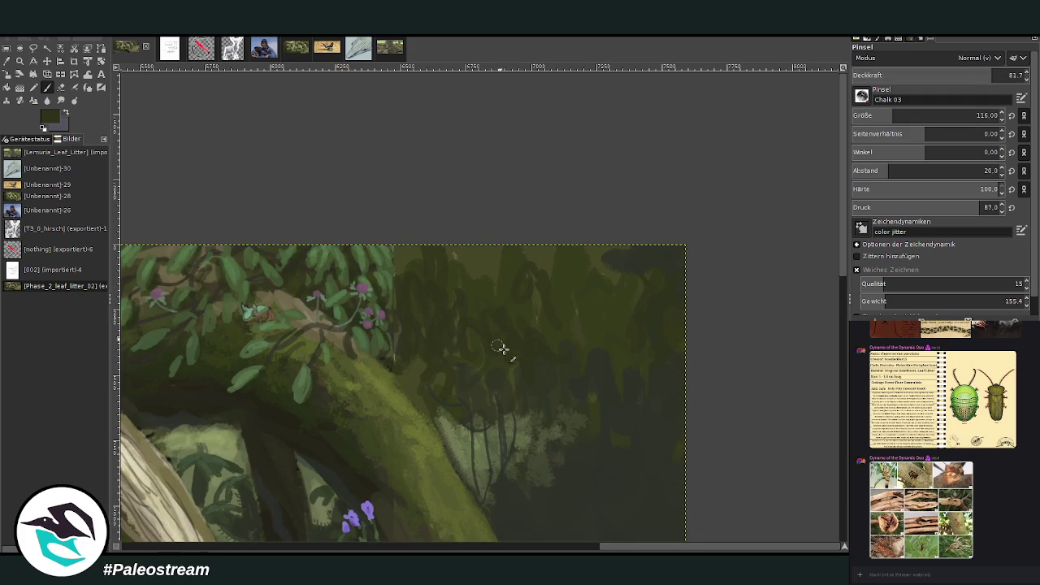
left_click_drag(482, 290, 434, 257)
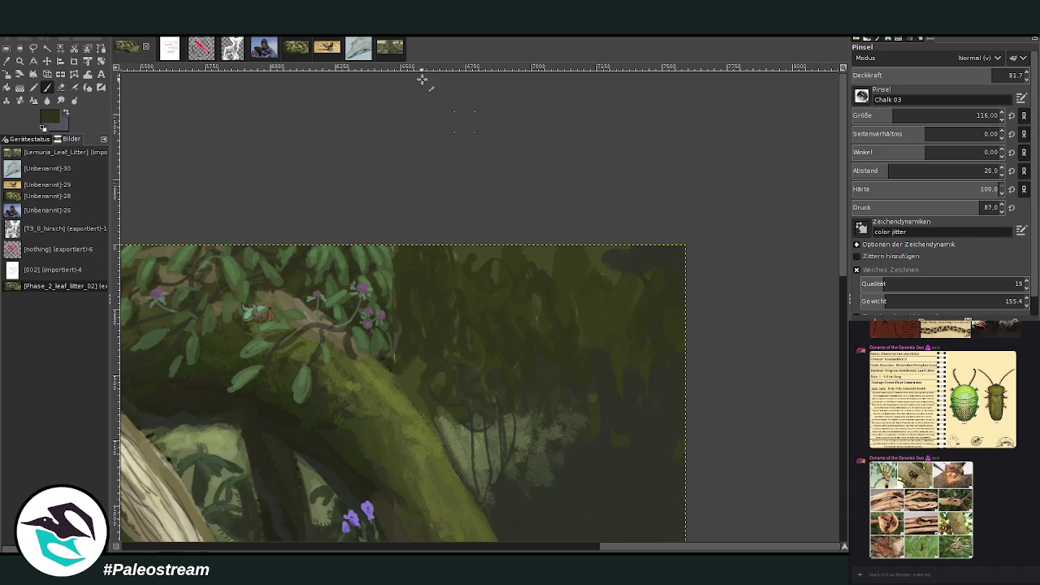
key("o")
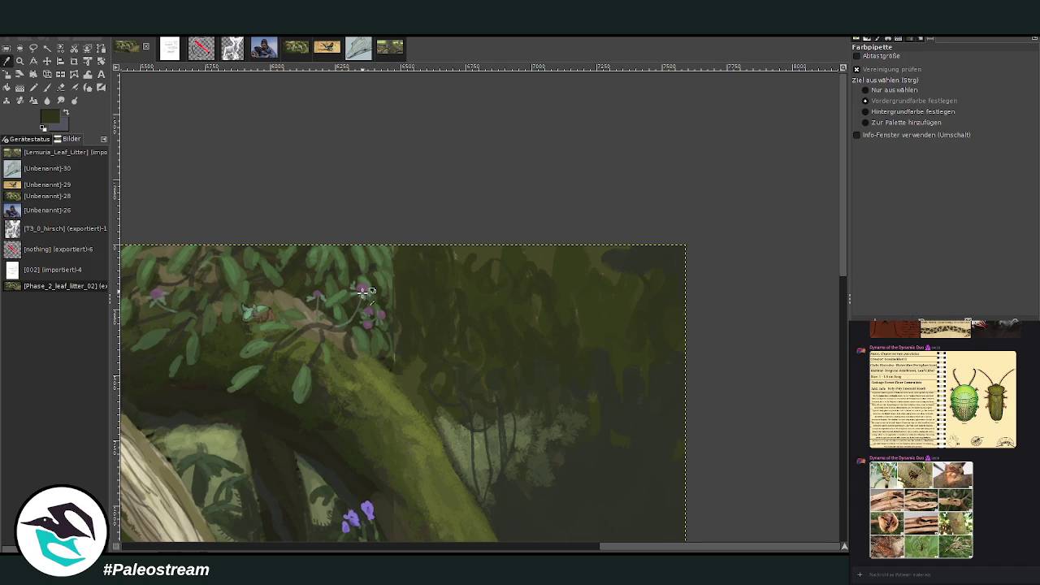
left_click(376, 340)
- Raise opacity to 87.1 and paint light- and dark-green leaf dabs across the canopy
key("p")
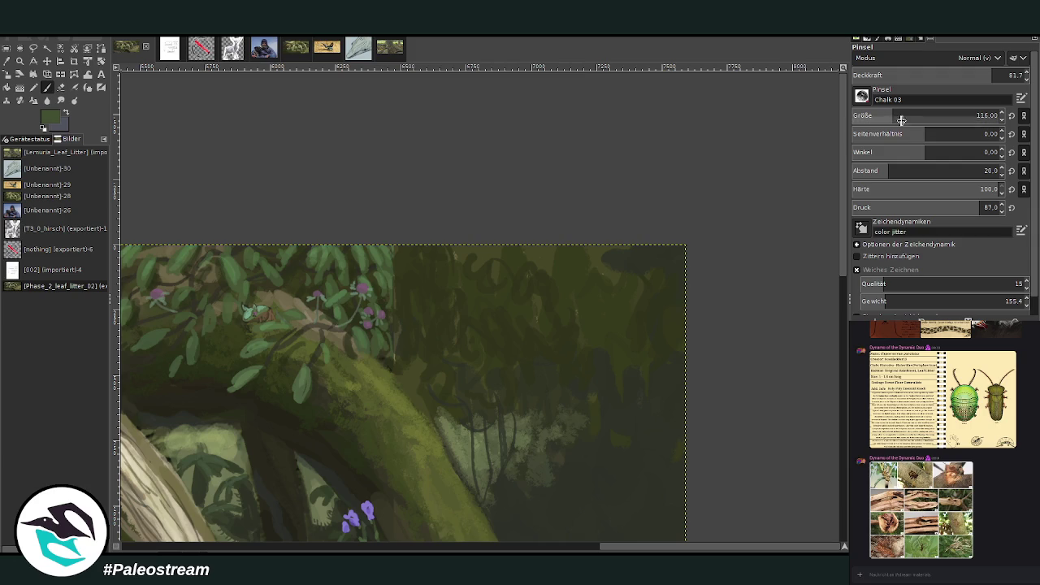
left_click_drag(945, 76, 958, 76)
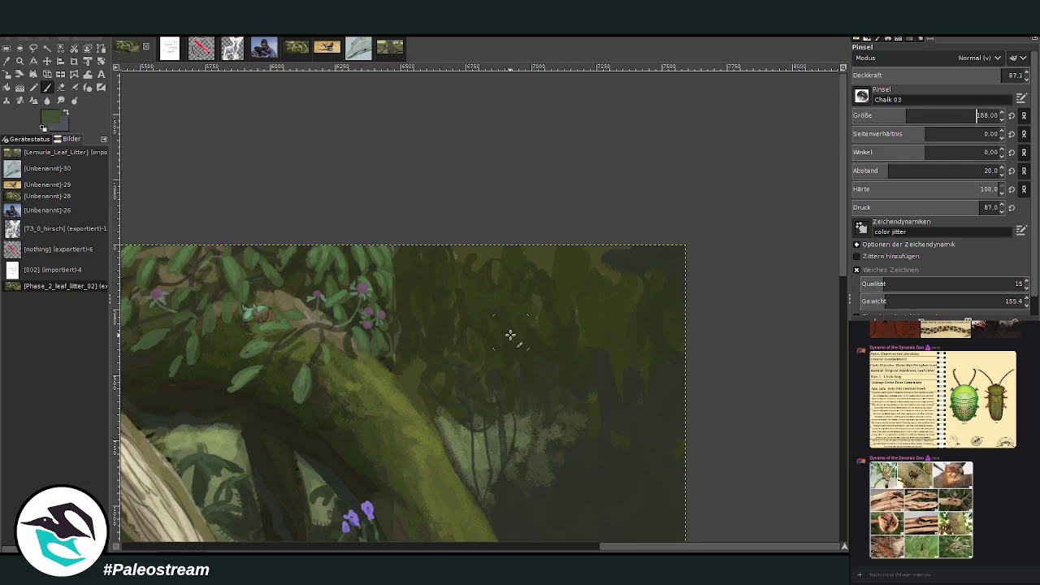
mouse_move(492, 347)
left_mouse_down()
mouse_move(478, 344)
mouse_move(510, 347)
left_mouse_up()
mouse_move(459, 325)
left_mouse_down()
mouse_move(455, 365)
mouse_move(431, 341)
left_mouse_up()
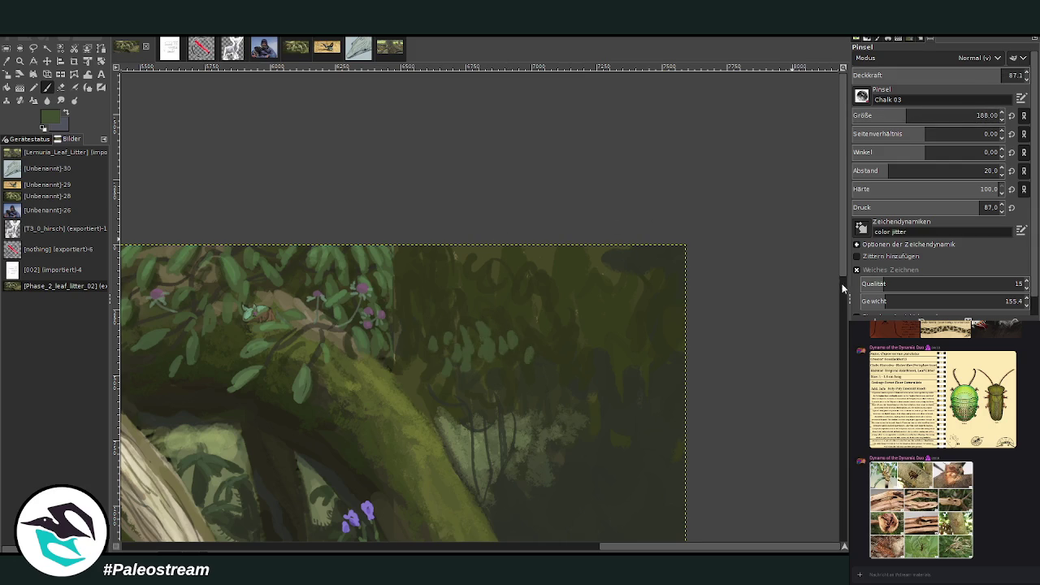
mouse_move(566, 334)
left_mouse_down()
mouse_move(576, 323)
mouse_move(538, 357)
mouse_move(564, 371)
mouse_move(600, 326)
left_mouse_up()
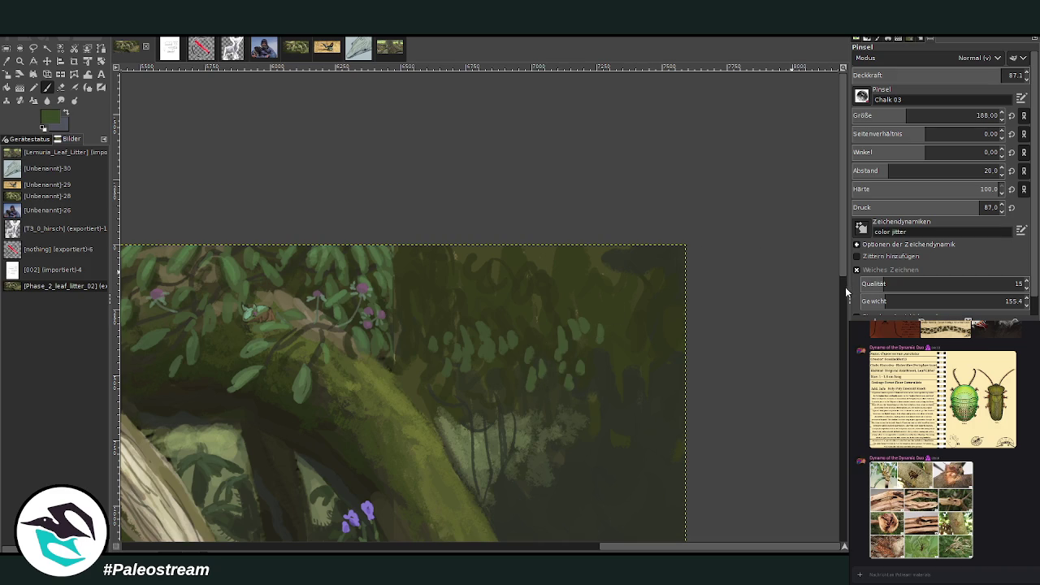
mouse_move(598, 368)
left_mouse_down()
mouse_move(637, 365)
mouse_move(634, 418)
mouse_move(656, 364)
mouse_move(664, 386)
mouse_move(680, 376)
mouse_move(659, 341)
left_mouse_up()
- Lower brush spacing to 9 and paint dense leaf dabs down the upper-right foliage
left_click(877, 170)
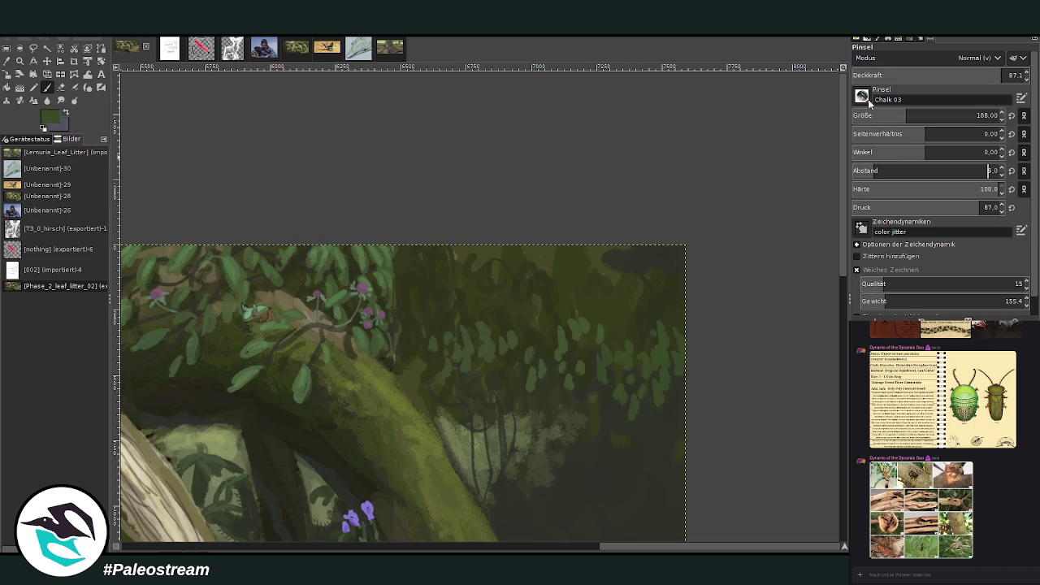
mouse_move(664, 304)
left_mouse_down()
mouse_move(652, 278)
mouse_move(675, 251)
mouse_move(641, 271)
mouse_move(635, 307)
mouse_move(620, 320)
mouse_move(658, 342)
left_mouse_up()
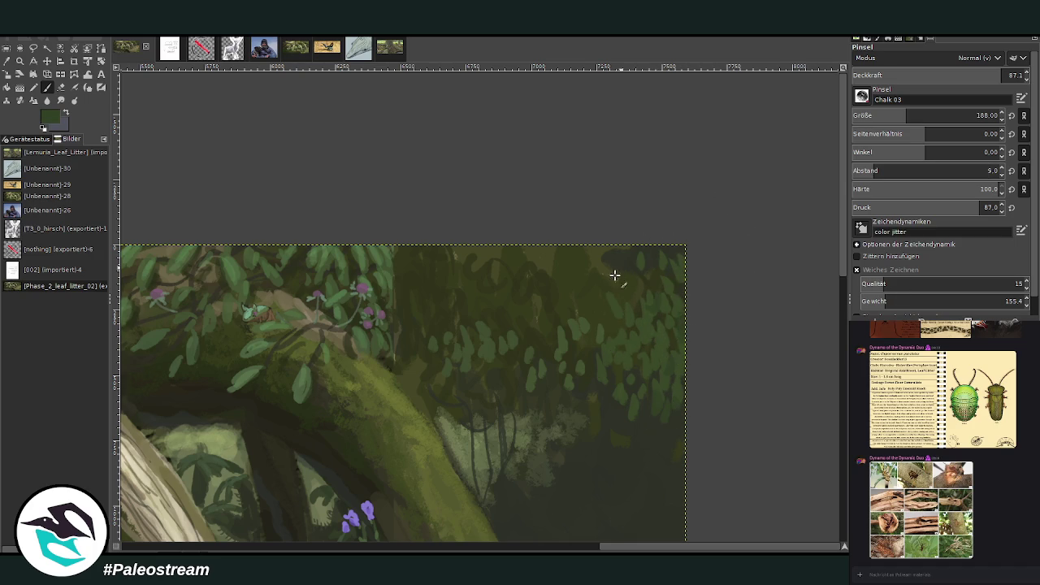
mouse_move(595, 276)
left_mouse_down()
mouse_move(594, 244)
mouse_move(586, 355)
left_mouse_up()
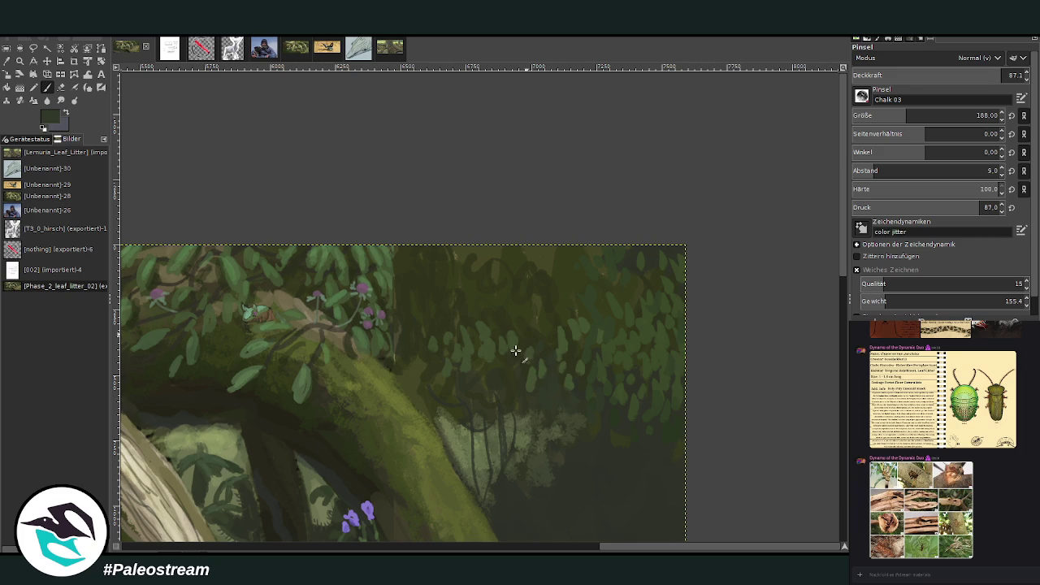
- Resample a foliage green and shrink the brush to size 85 for smaller leaves
key("bracketleft")
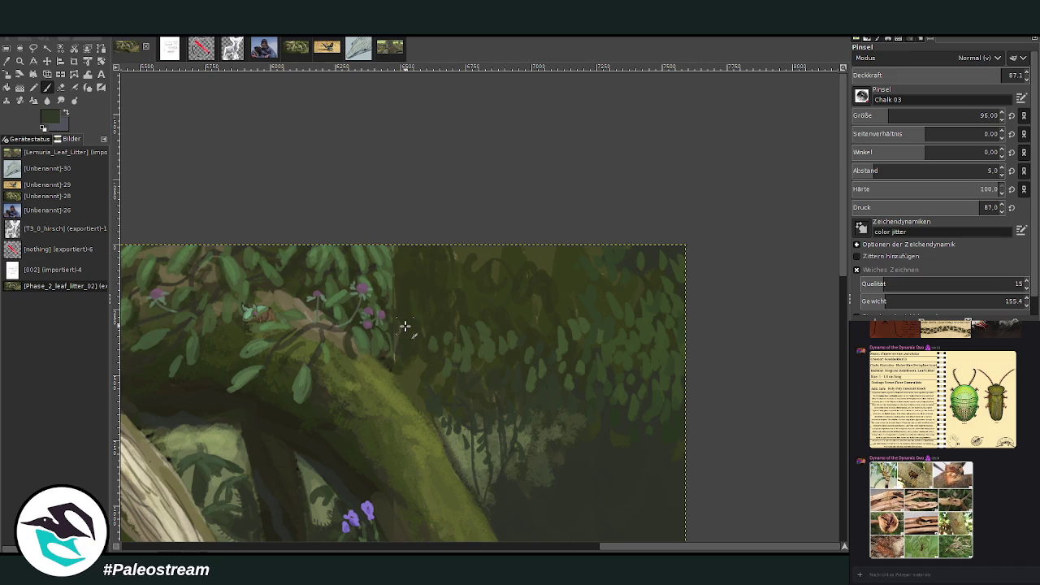
left_click(36, 73)
left_click(231, 307)
left_click(46, 87)
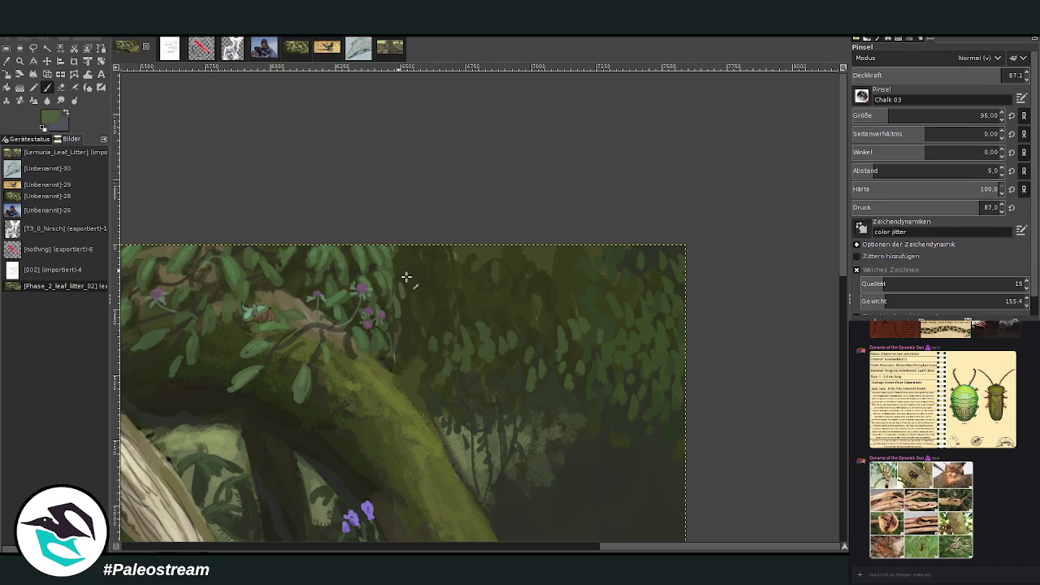
scroll(869, 115, "up", 5)
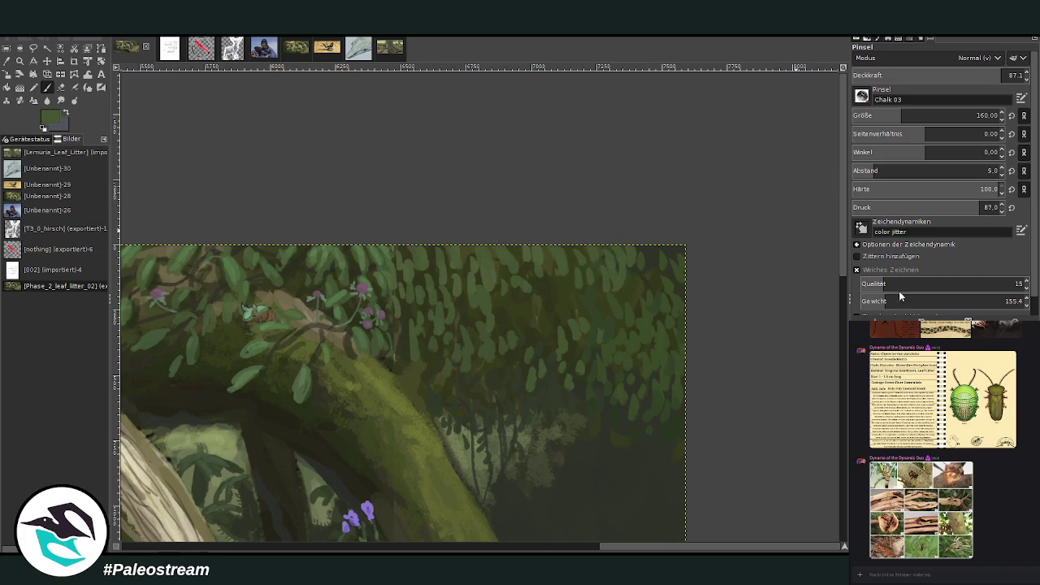
type("85")
left_click(980, 114)
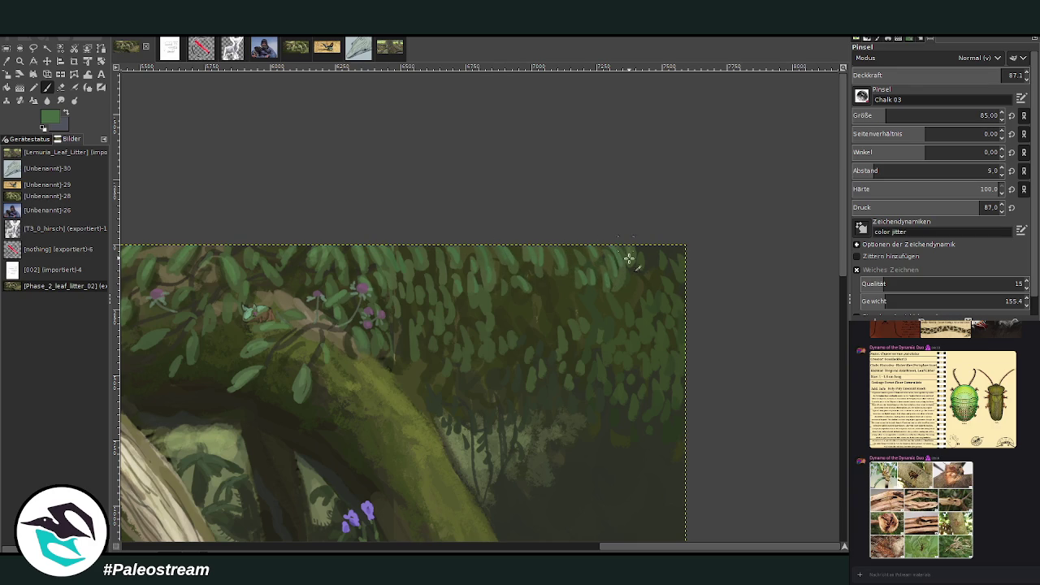
- Paint dark green leaf dabs near the right edge, then lower opacity to 69.4 and fit the image
left_click(6, 61)
left_click(609, 439)
key("p")
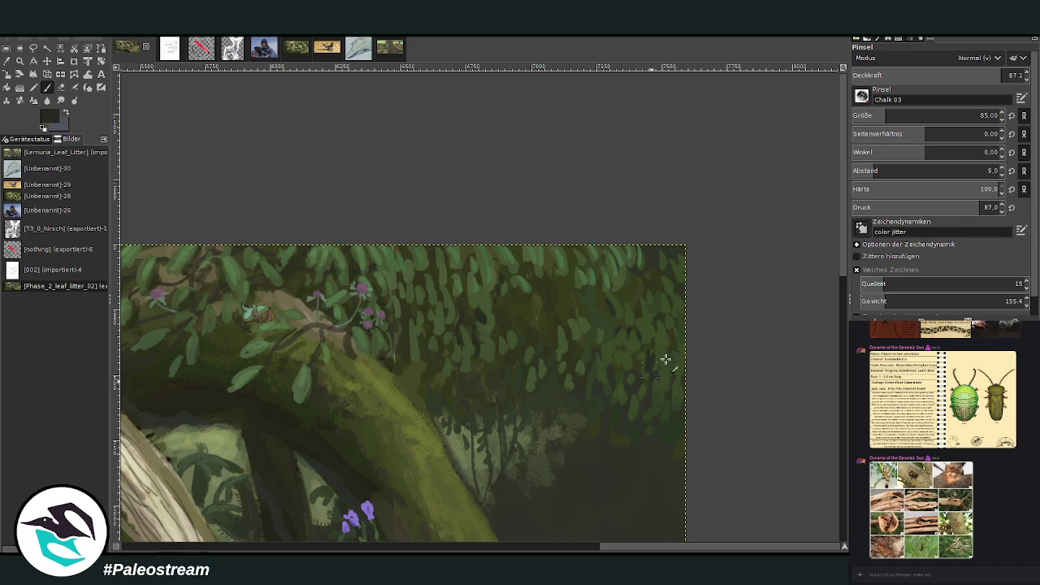
left_click_drag(668, 376, 679, 422)
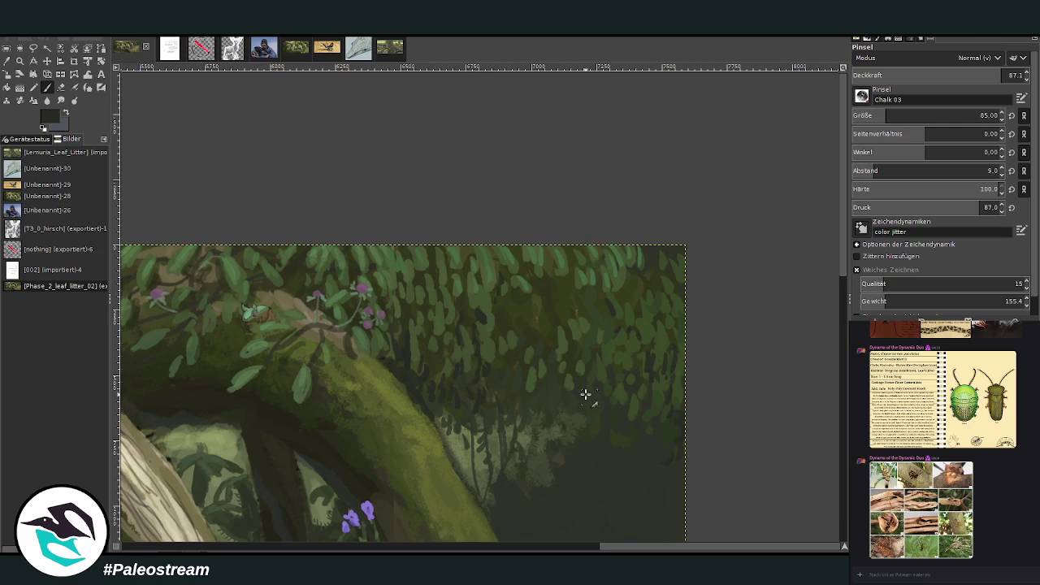
left_click(970, 74)
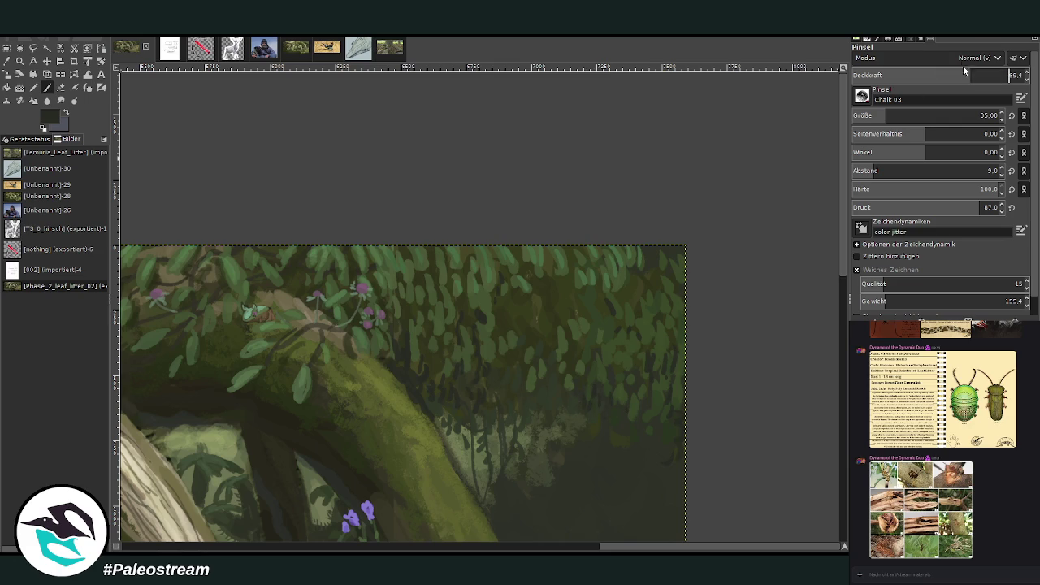
key("Return")
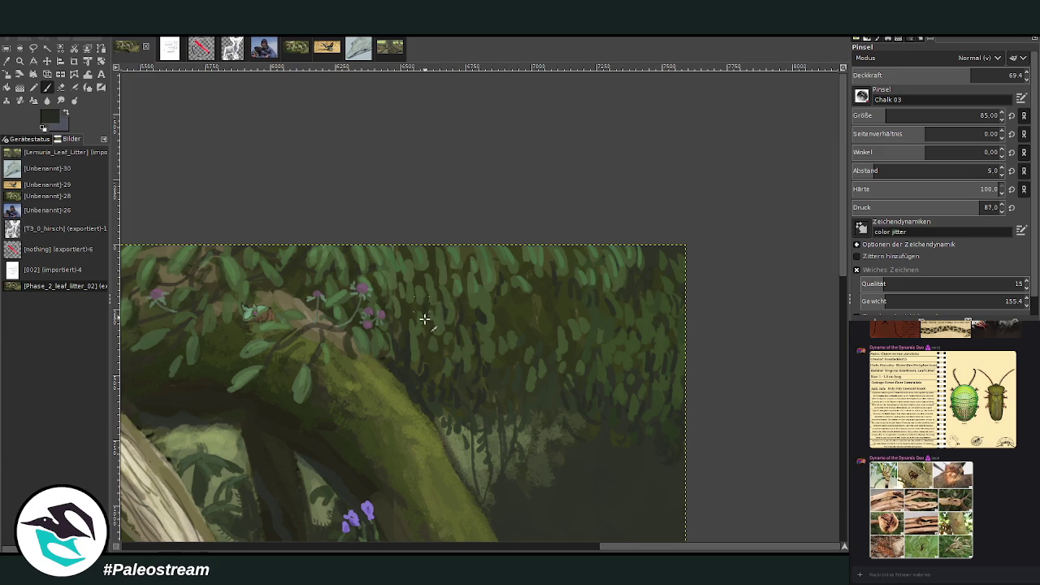
key("shift+ctrl+j")
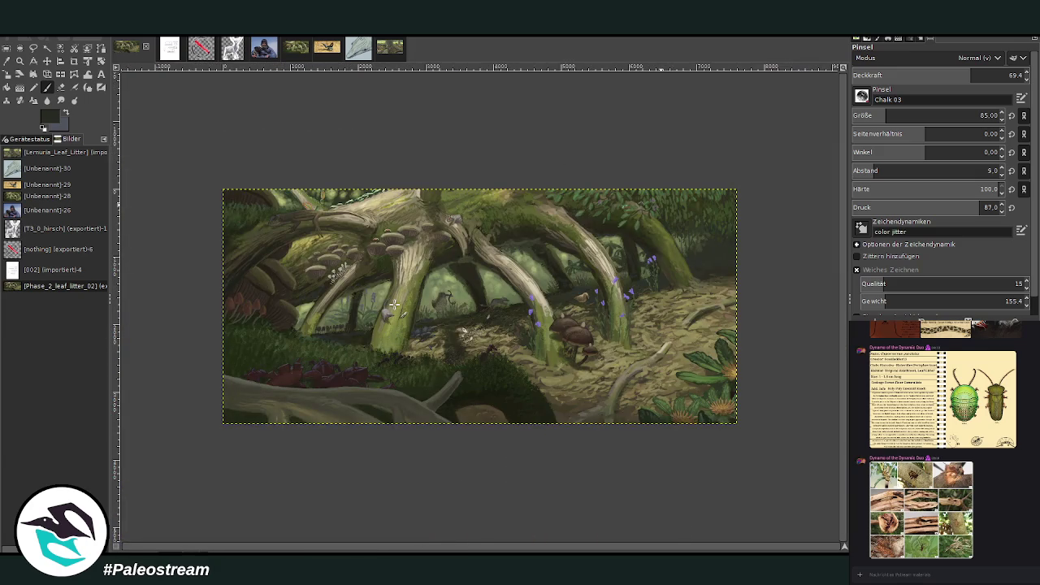
- Zoom in to inspect the lizard on the log, the birds, the mushrooms and the ants
left_click(20, 60)
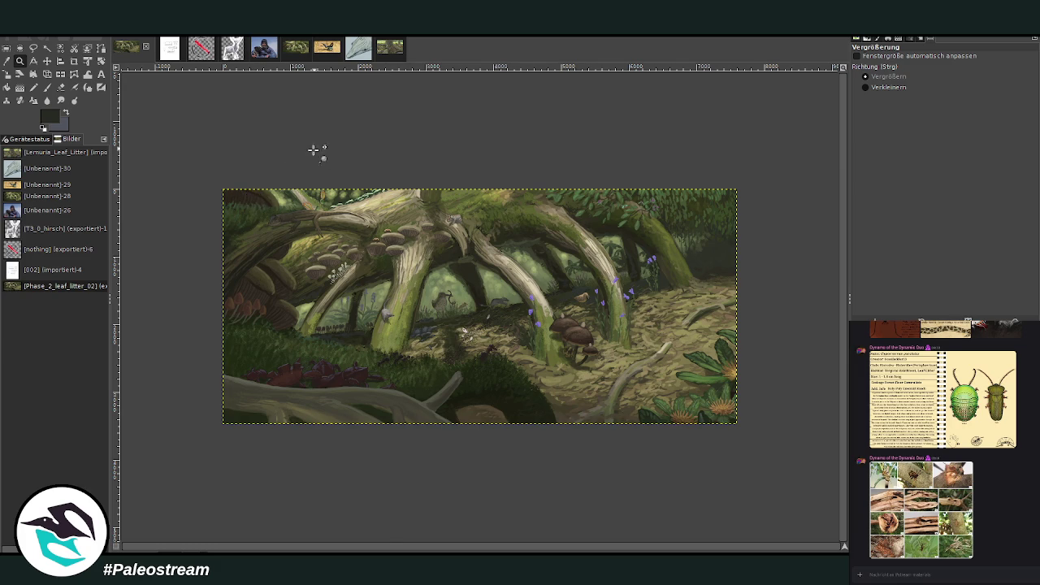
left_click_drag(323, 140, 364, 234)
left_click(390, 294)
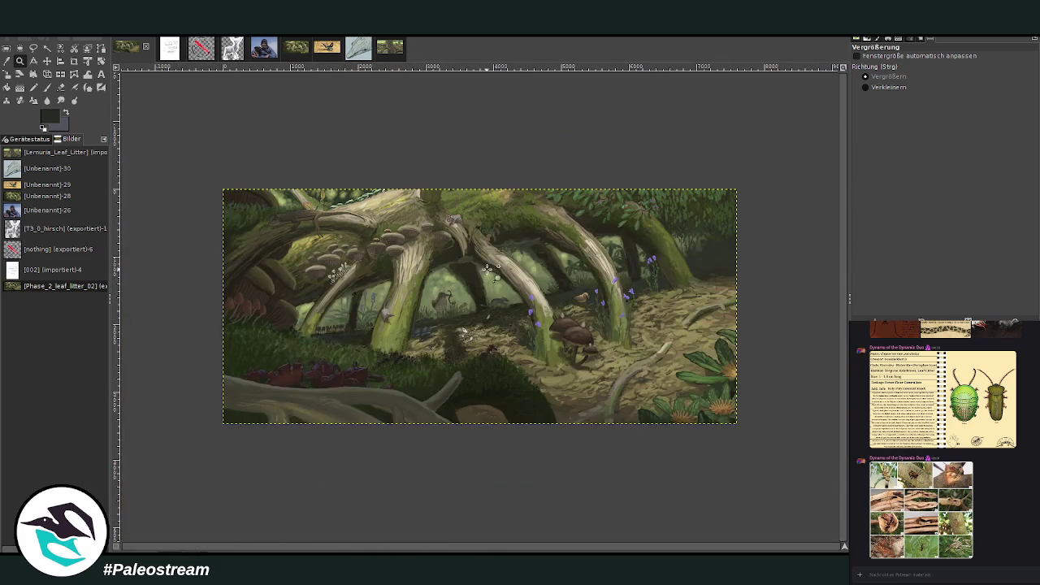
left_click(475, 272)
left_click_drag(387, 201, 501, 401)
left_click_drag(205, 169, 302, 234)
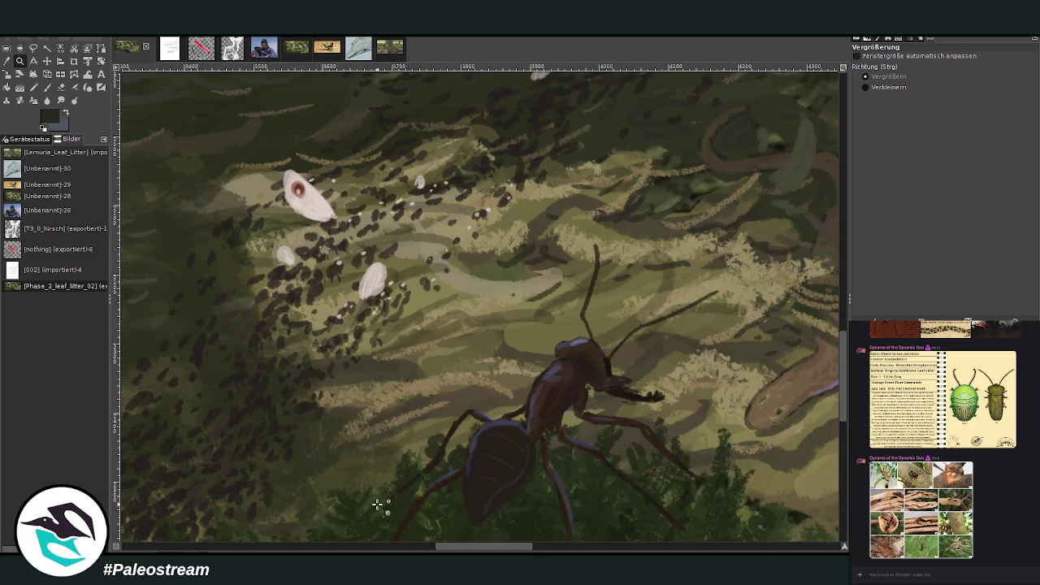
key("minus")
key("minus")
key("minus")
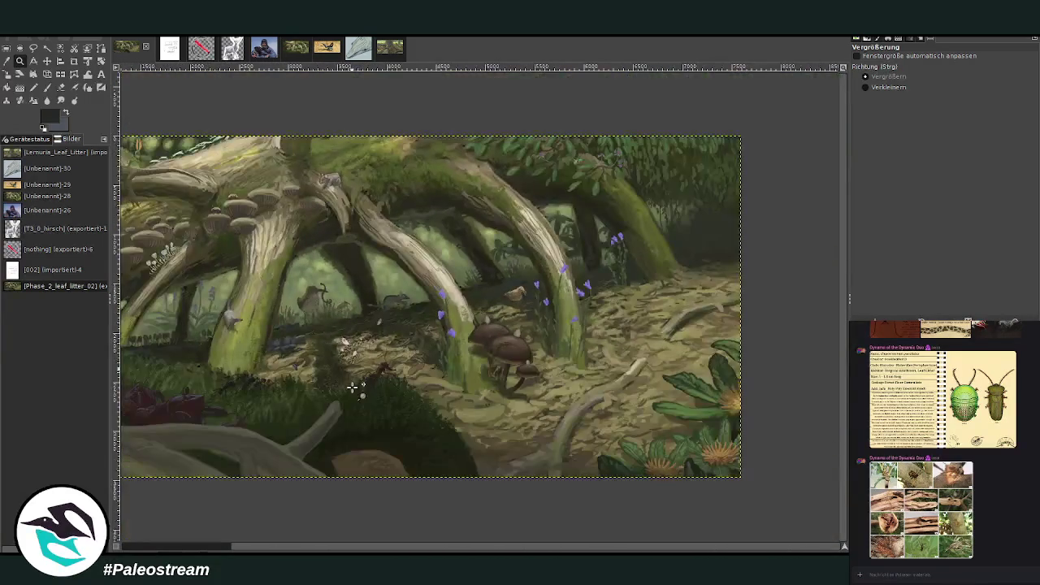
- Inspect the flowers, small bird and upper-right creature, then sample dark green from the foreground shrub
left_click_drag(471, 236, 582, 382)
left_click_drag(335, 136, 559, 444)
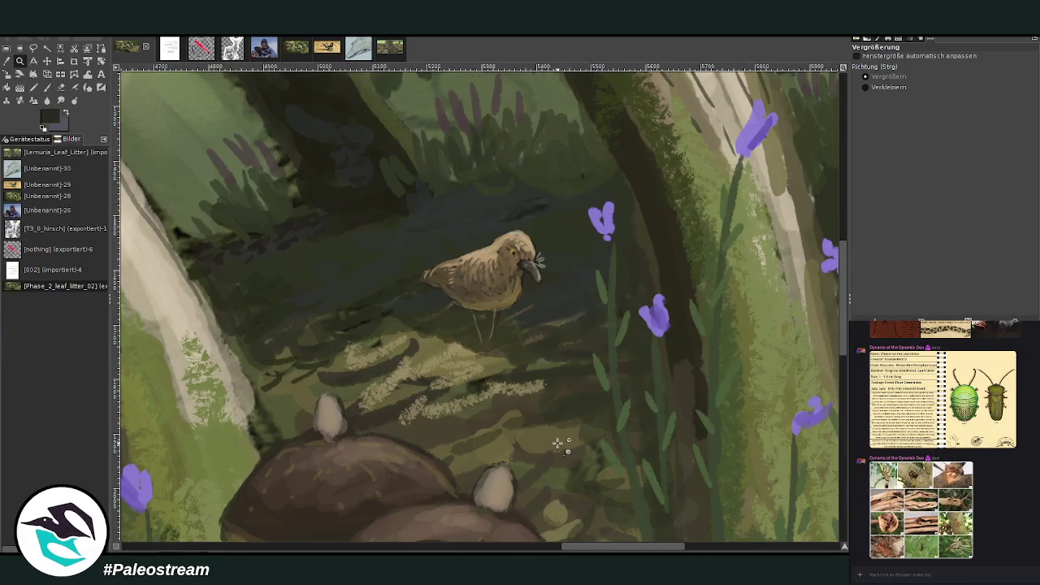
key("minus")
key("minus")
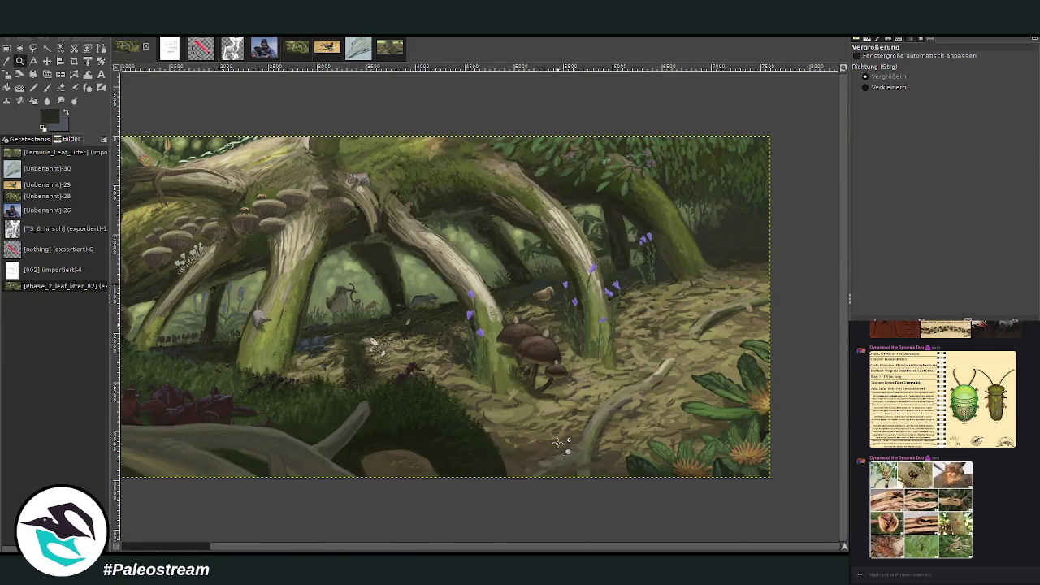
left_click_drag(561, 133, 640, 205)
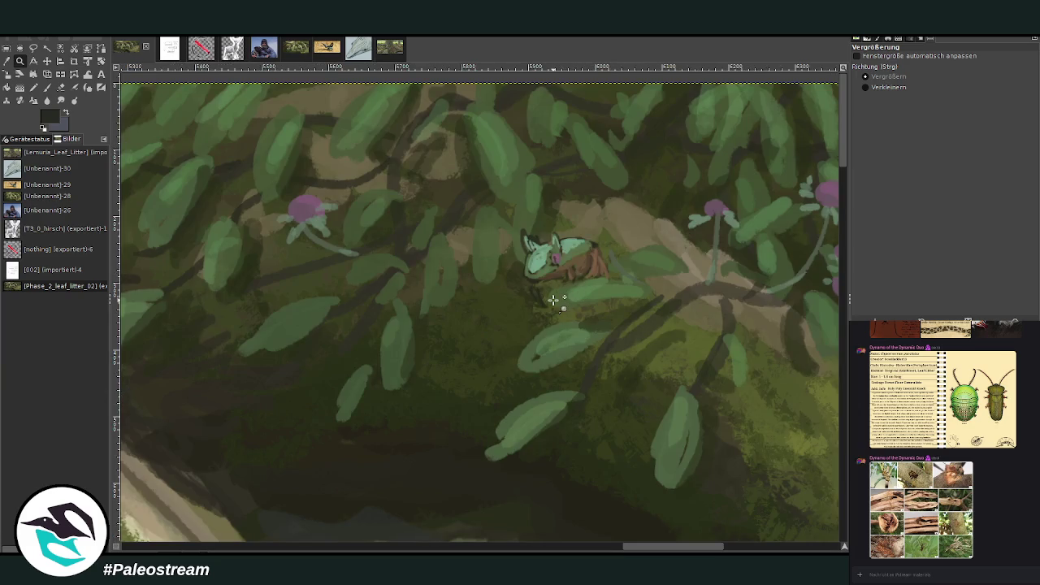
key("minus")
key("minus")
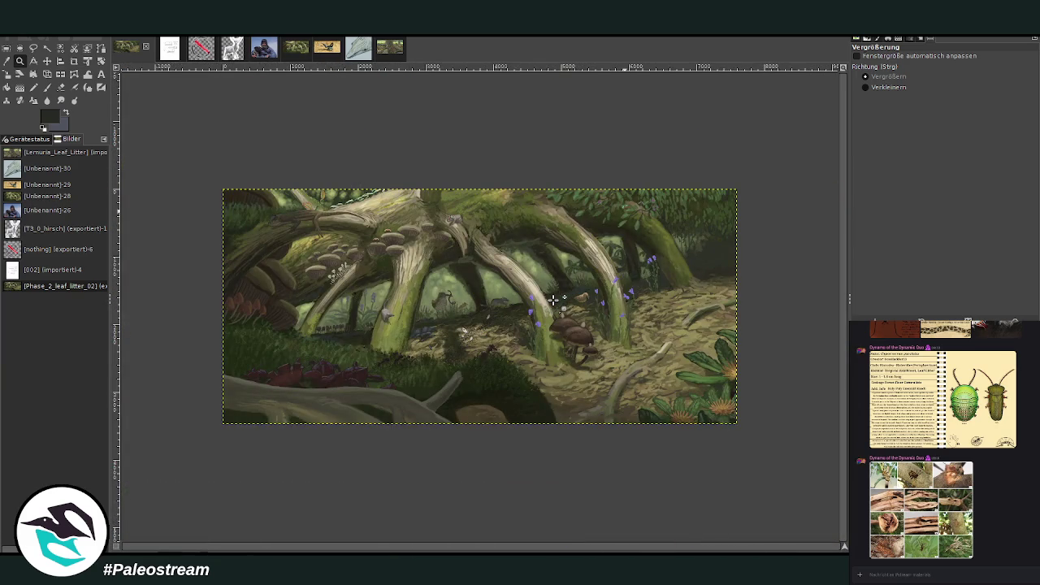
left_click_drag(401, 342, 547, 451)
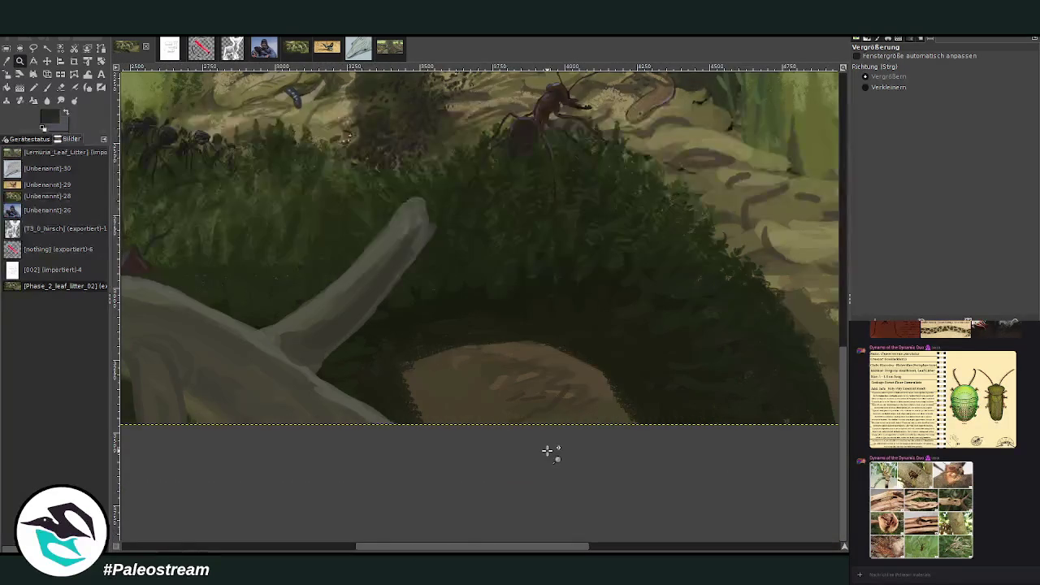
left_click(6, 61)
left_click(515, 334)
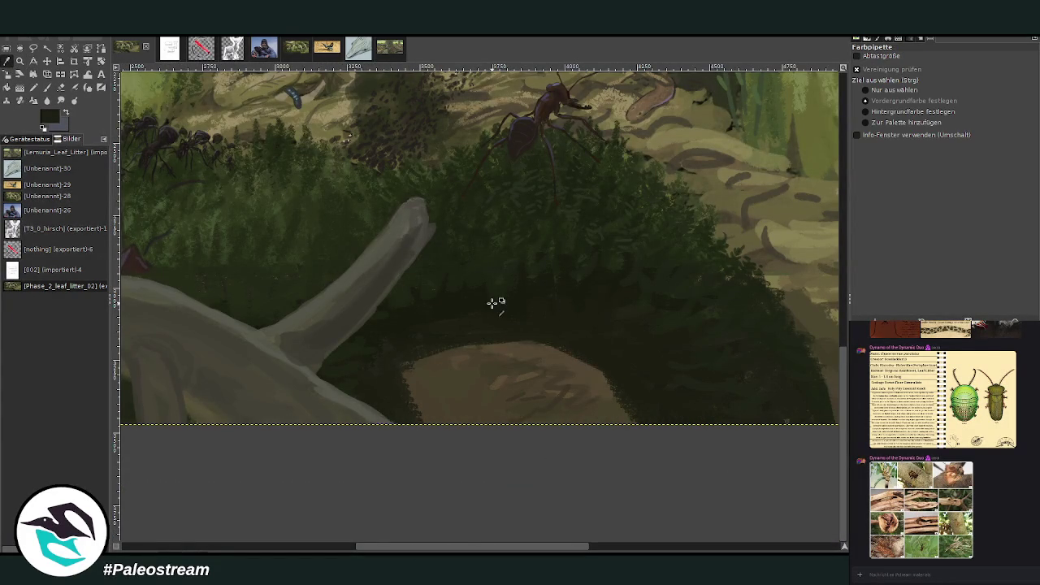
- Return to the Chalk 03 brush, bring it to size 56 and opacity 33.8, and pan left
left_click(47, 88)
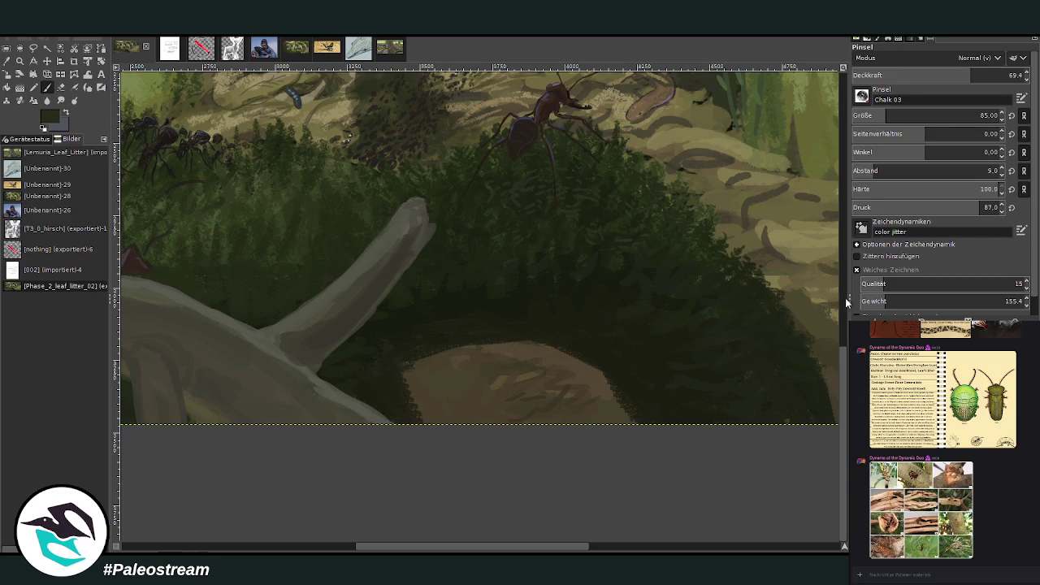
left_click_drag(886, 113, 895, 113)
left_click_drag(970, 73, 976, 73)
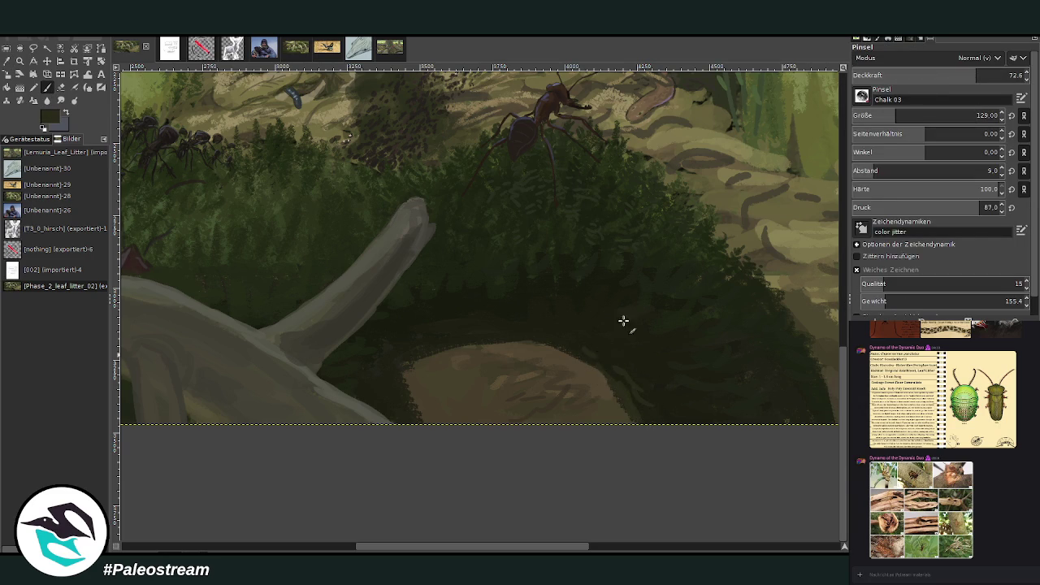
left_click(927, 75)
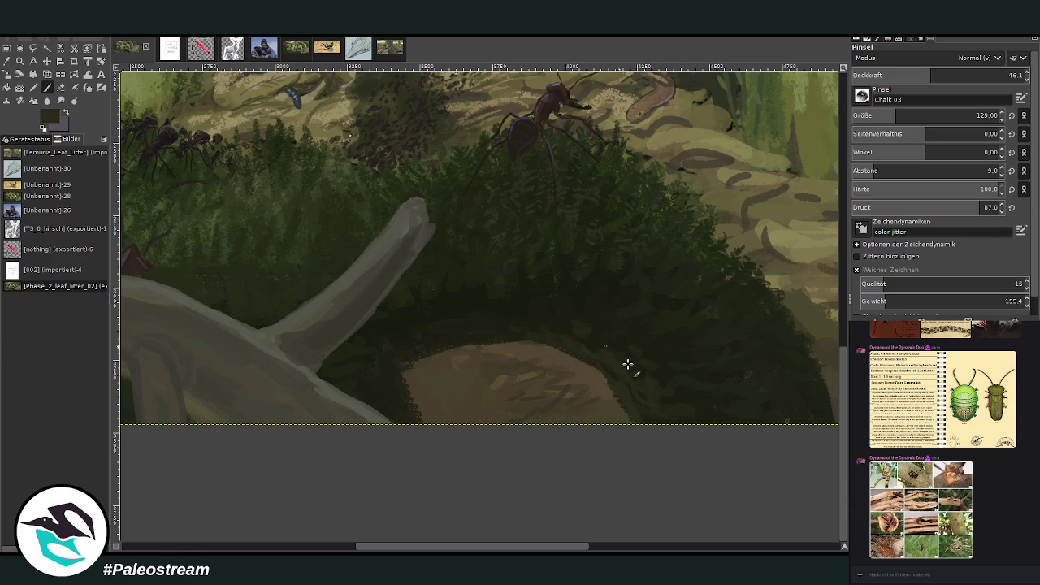
key("comma")
scroll(447, 435, "left", 2)
scroll(344, 476, "left", 10)
key("bracketleft")
key("bracketleft")
key("bracketleft")
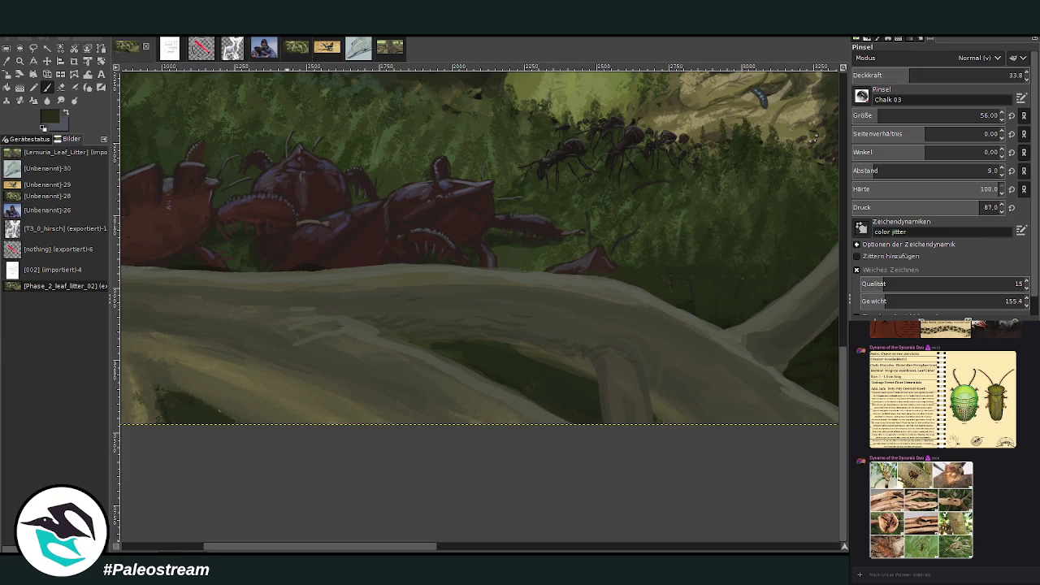
- Zoom out, then zoom in on the right half of the forest-floor painting
key("minus")
key("minus")
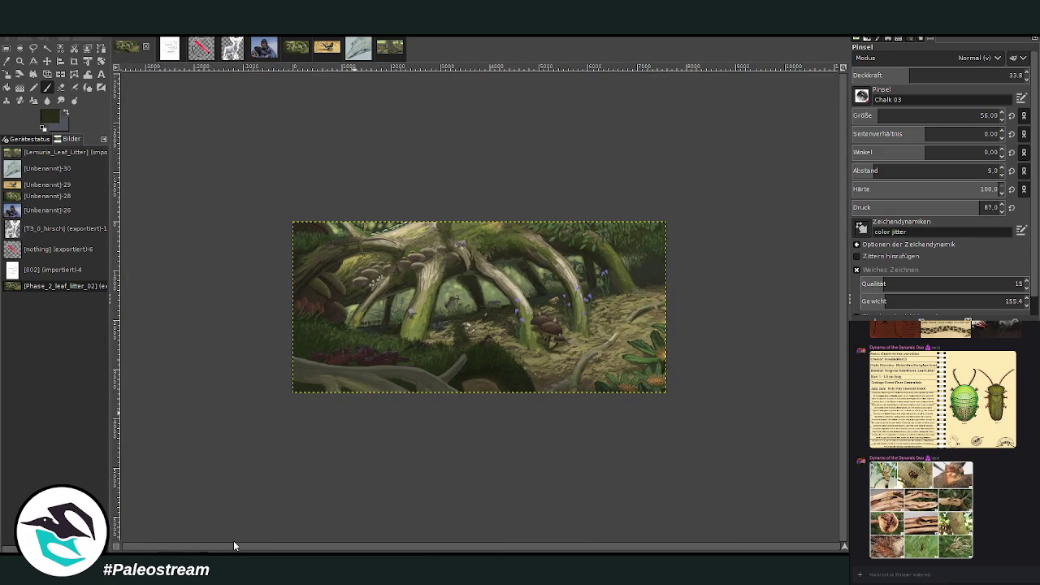
key("z")
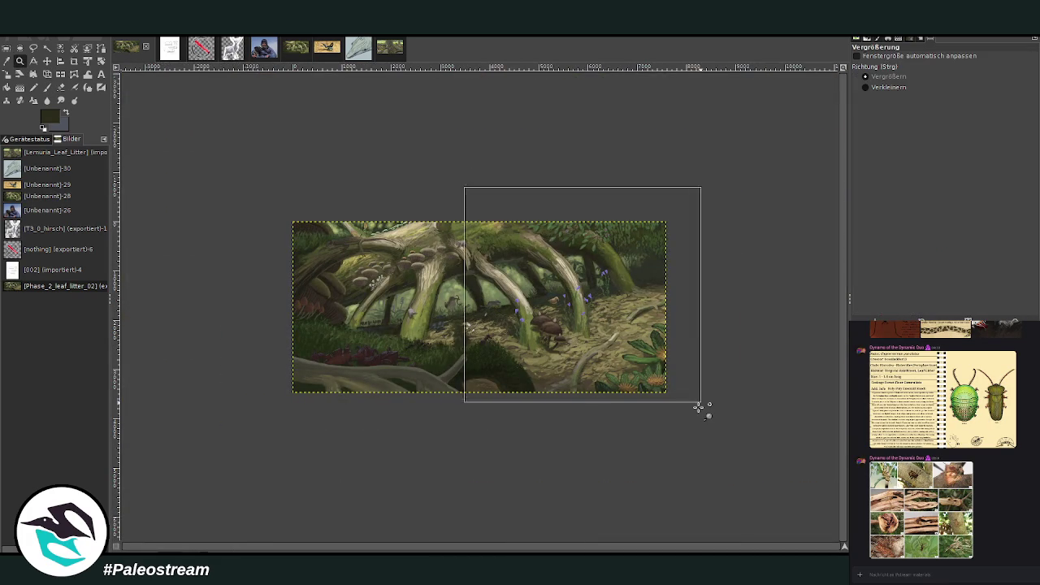
left_click_drag(465, 187, 704, 406)
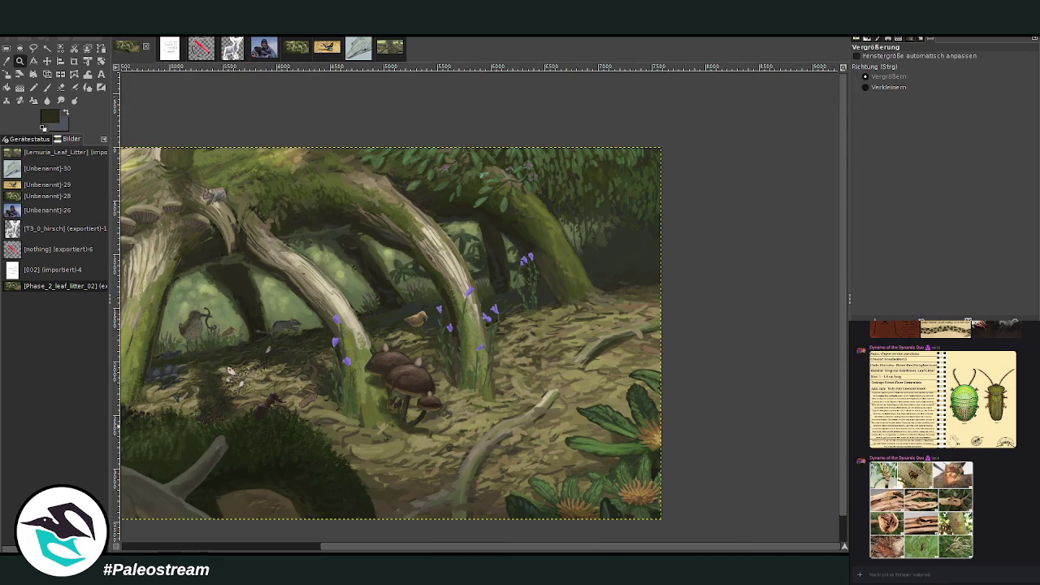
- Sample a dark shade from the painting and set the Paintbrush to opacity 90.5 and size 326
left_click(7, 61)
left_click(276, 429)
left_click(47, 87)
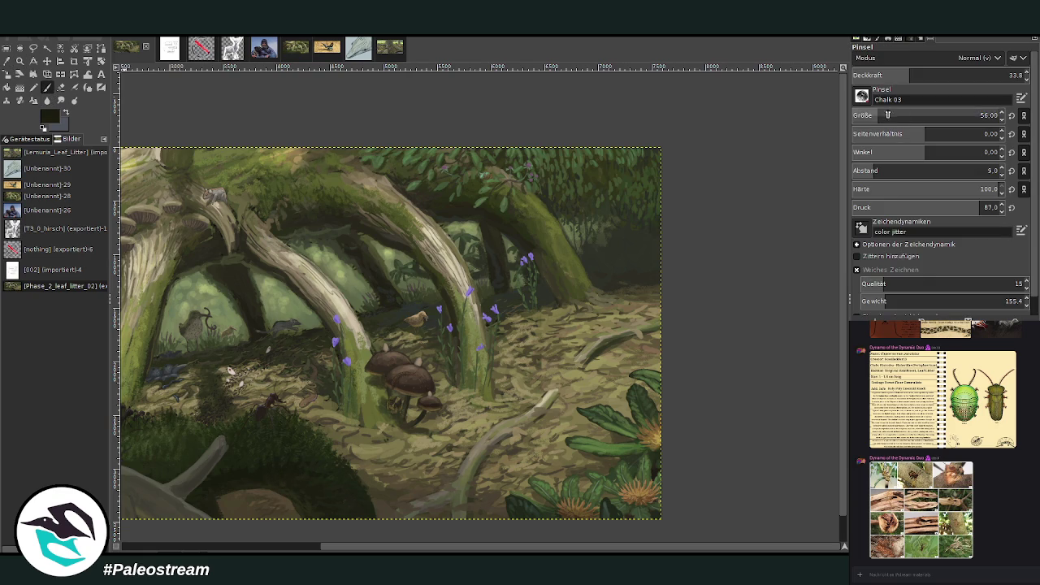
left_click_drag(936, 79, 1007, 77)
left_click_drag(900, 115, 930, 116)
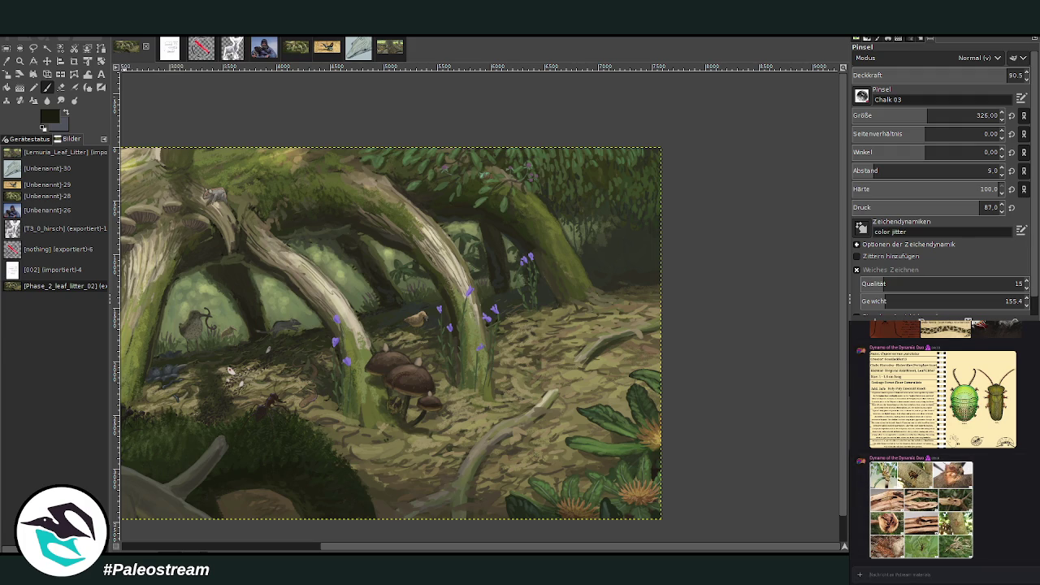
scroll(1006, 524, "down", 10)
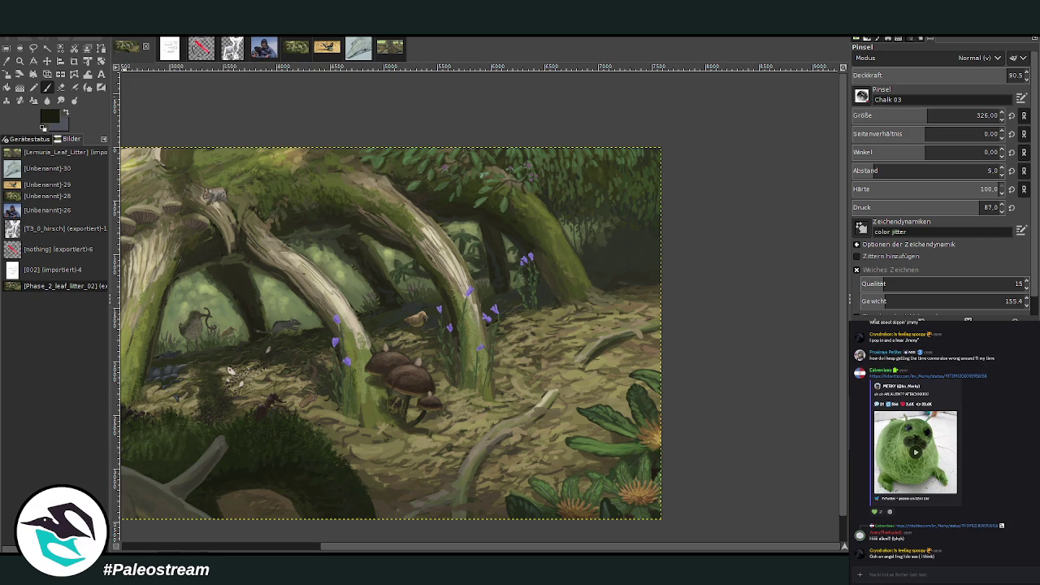
key("z")
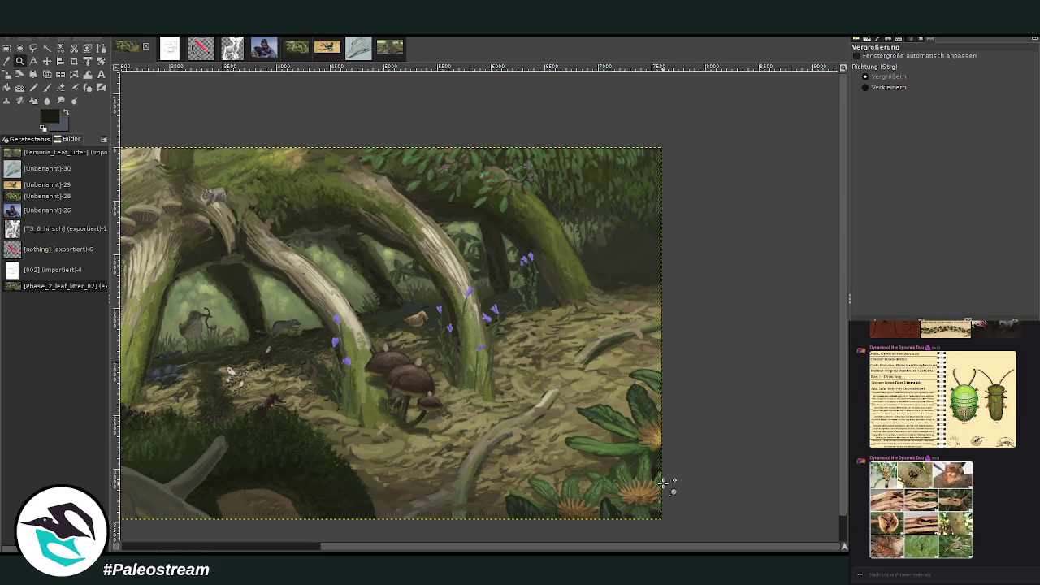
key("p")
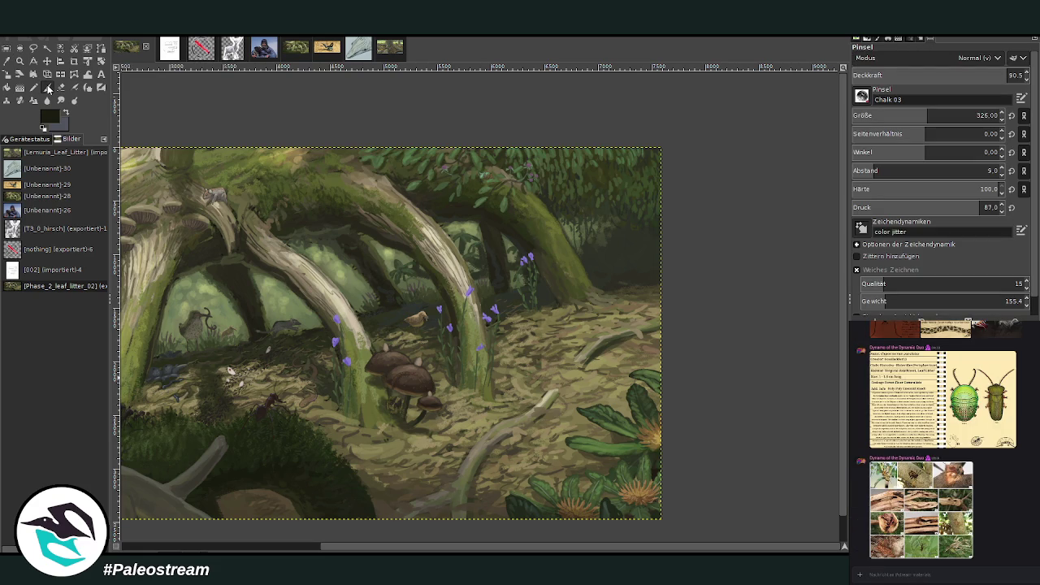
- Paint a dark diagonal branch at the upper right with a size-346 brush, undoing and repainting it wider
scroll(933, 115, "up", 2)
left_click_drag(569, 149, 660, 218)
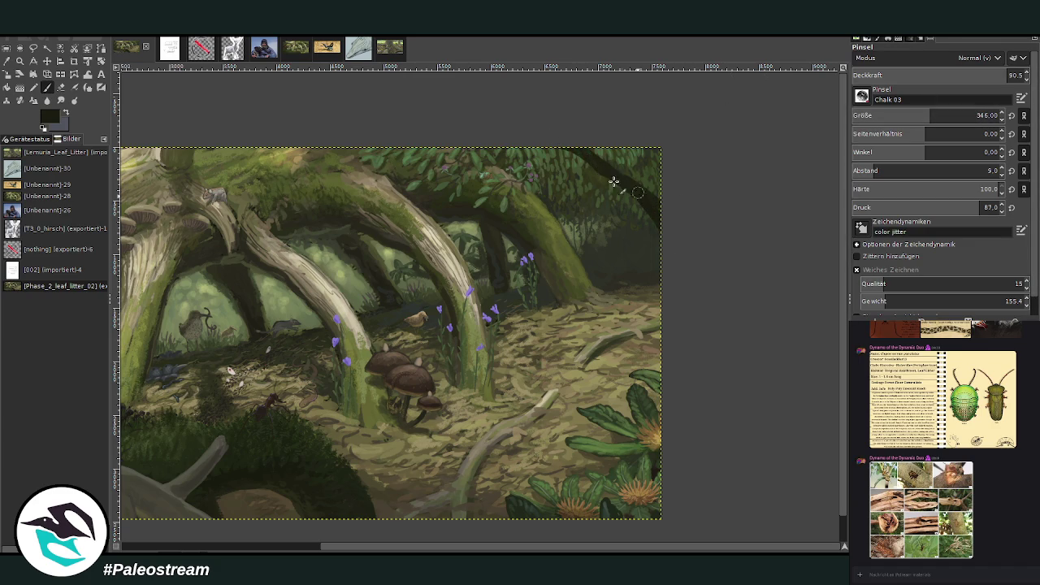
left_click_drag(534, 148, 687, 269)
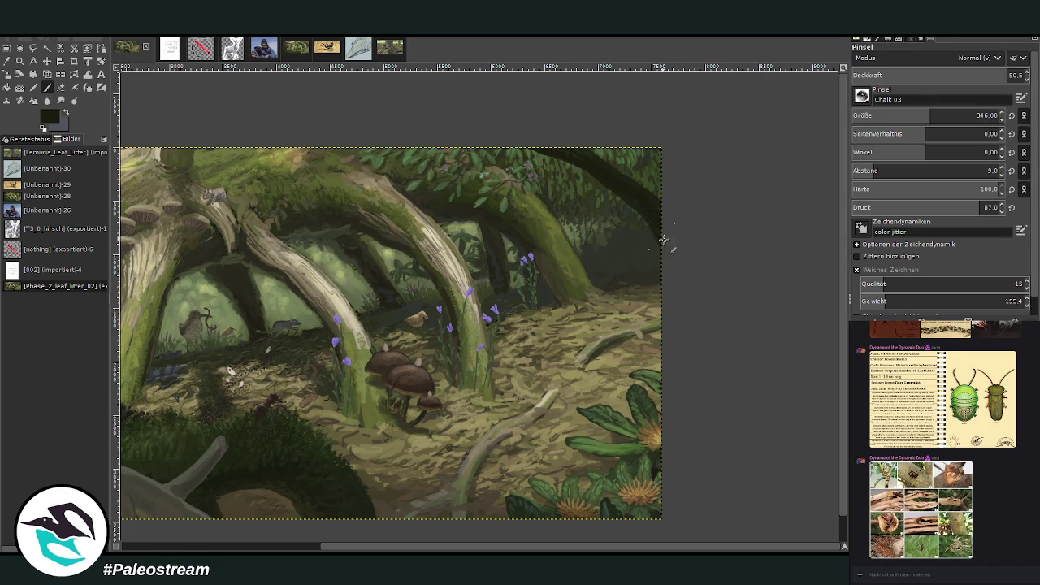
left_click_drag(520, 128, 682, 281)
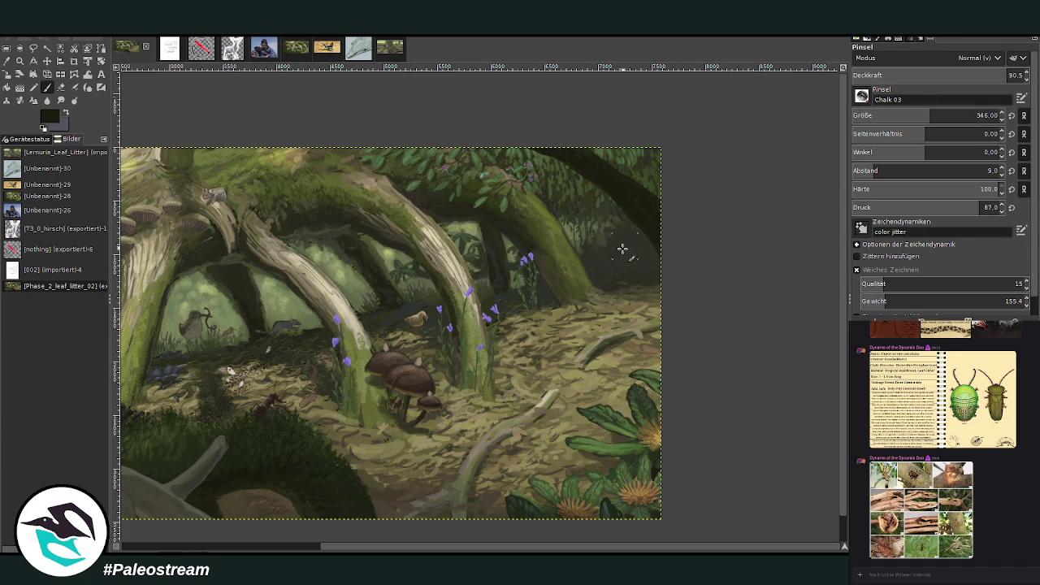
mouse_move(669, 325)
left_mouse_down()
mouse_move(608, 195)
mouse_move(665, 335)
mouse_move(609, 186)
mouse_move(664, 325)
mouse_move(609, 195)
left_mouse_up()
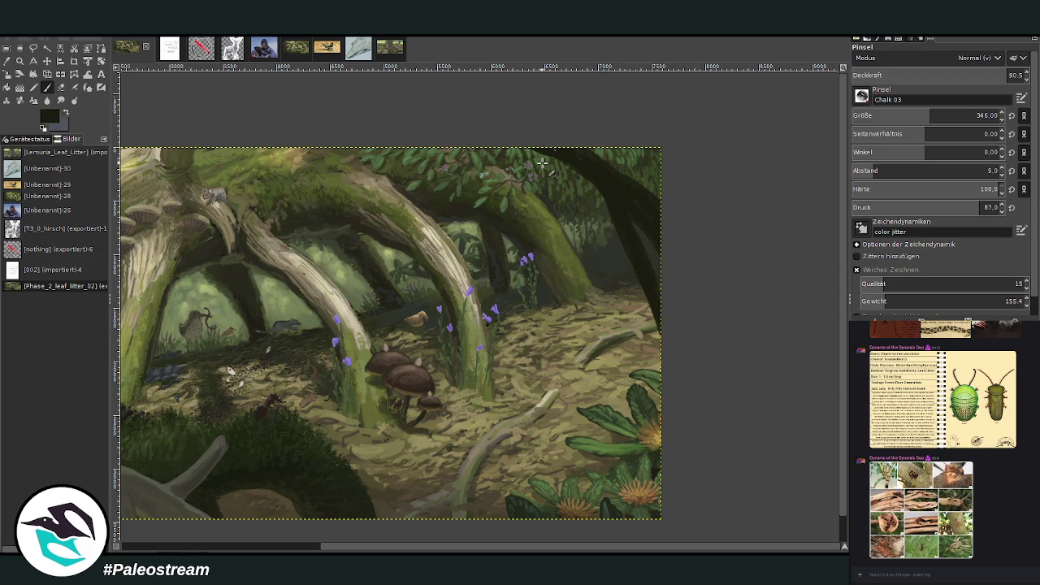
key("ctrl+z")
key("ctrl+z")
key("ctrl+z")
key("ctrl+z")
key("ctrl+z")
key("ctrl+z")
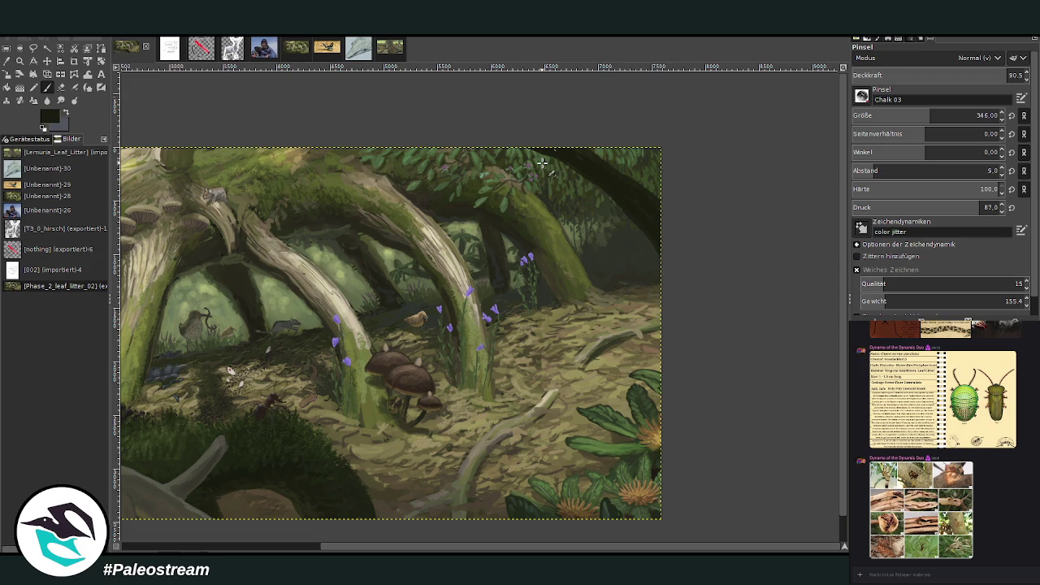
left_click_drag(661, 257, 645, 232)
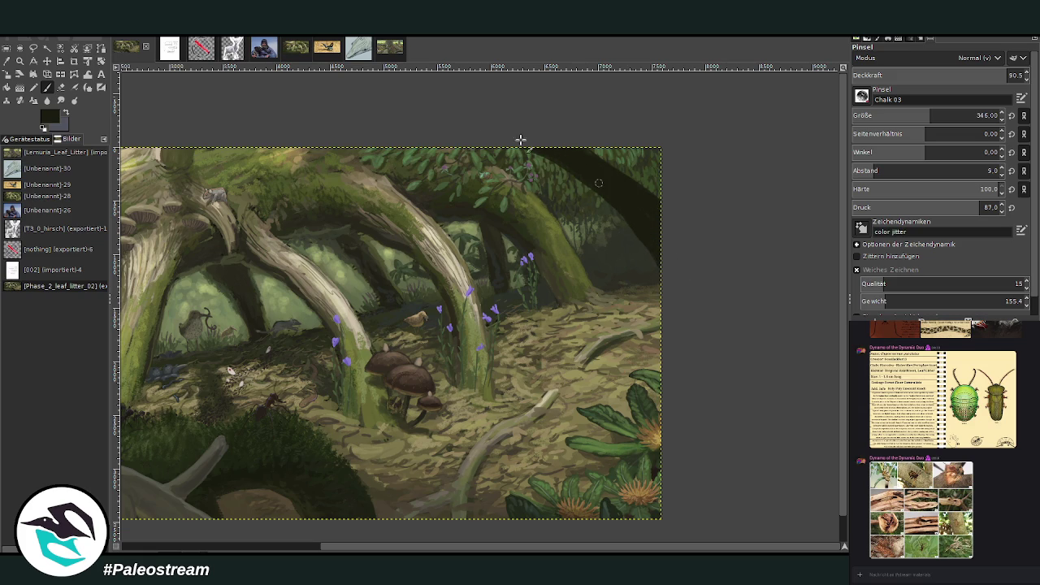
key("minus")
key("minus")
key("z")
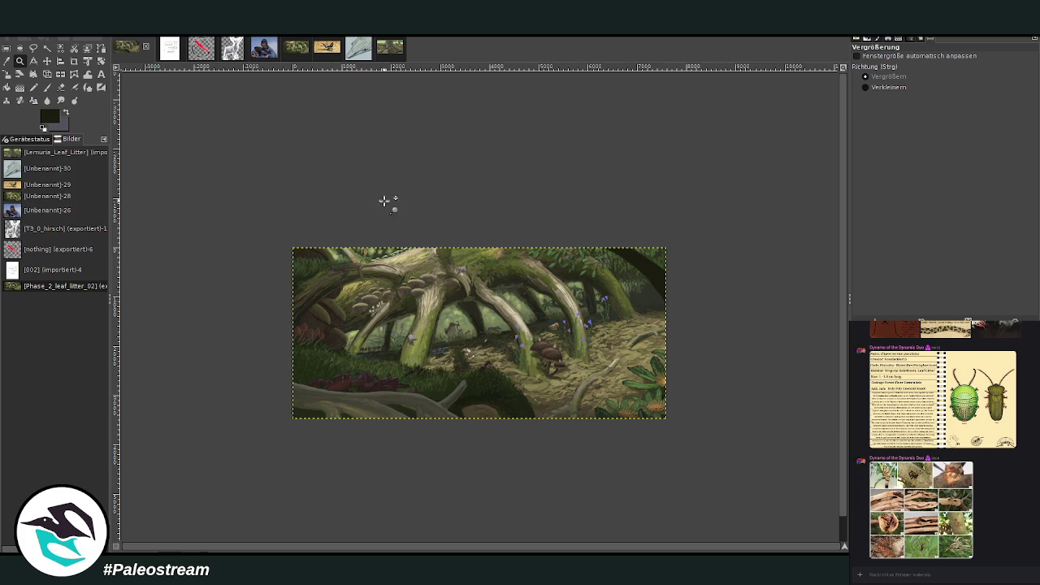
- Zoom in on the branch area and widen the dark branch across the upper-right leaves
left_click(568, 308)
left_click(719, 424)
key("p")
left_click_drag(411, 196, 529, 225)
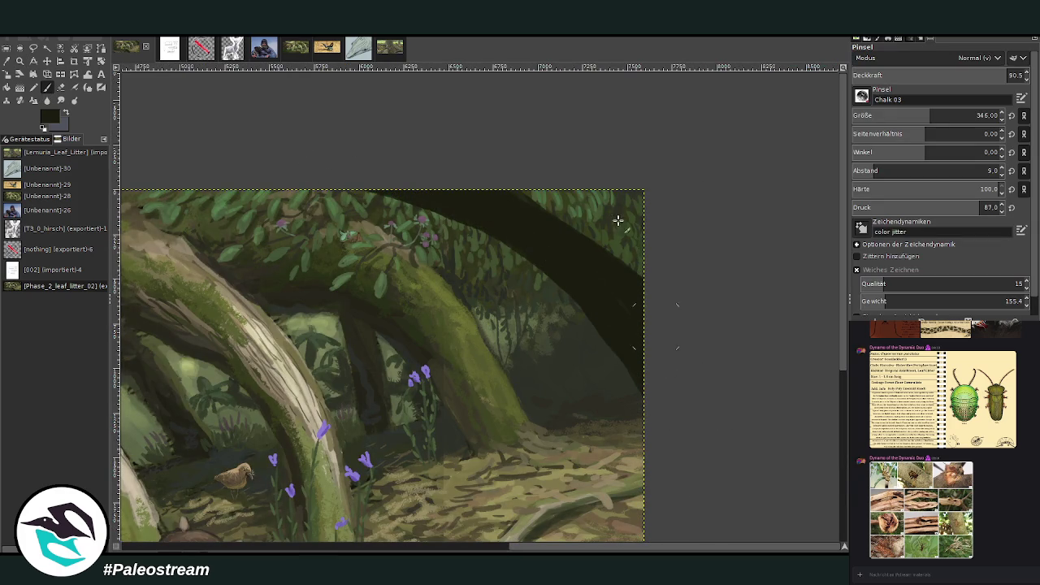
mouse_move(445, 199)
left_mouse_down()
mouse_move(566, 283)
mouse_move(615, 274)
mouse_move(568, 228)
mouse_move(606, 251)
mouse_move(527, 214)
mouse_move(615, 255)
left_mouse_up()
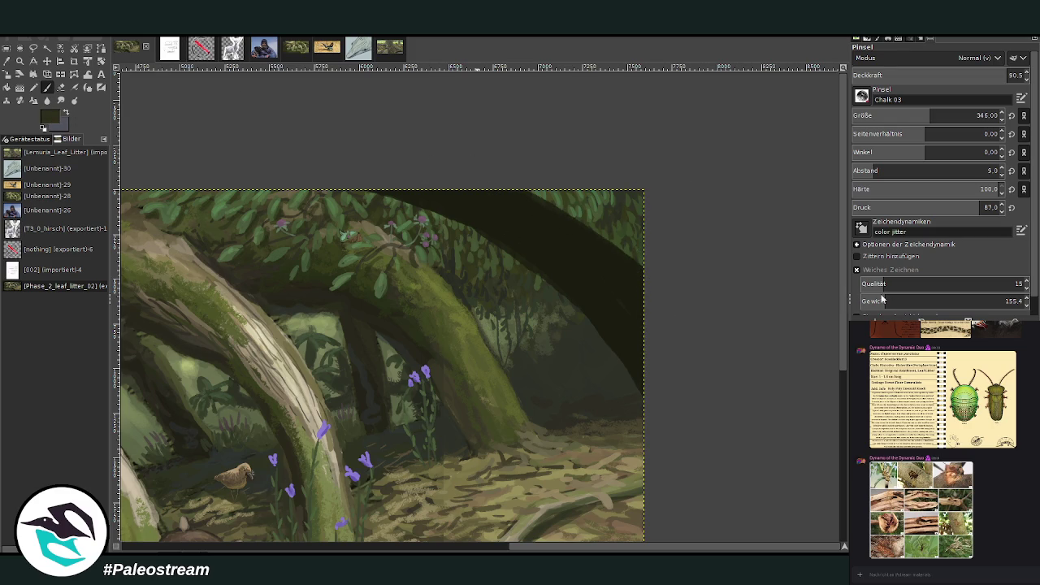
- At about 43.5 opacity darken the branch streak, then add a light rim along its underside with size 121
left_click(953, 75)
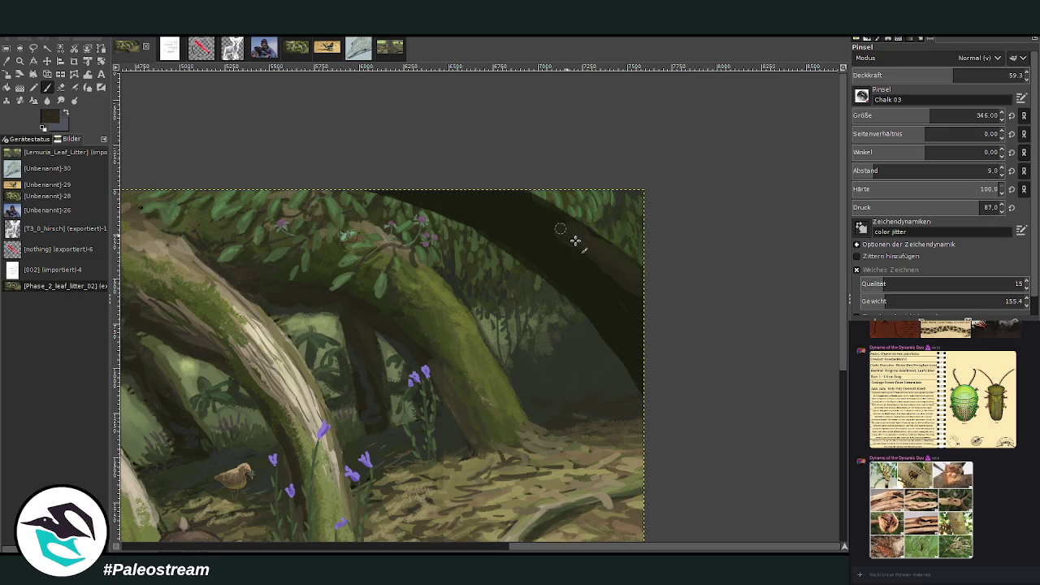
left_click(926, 75)
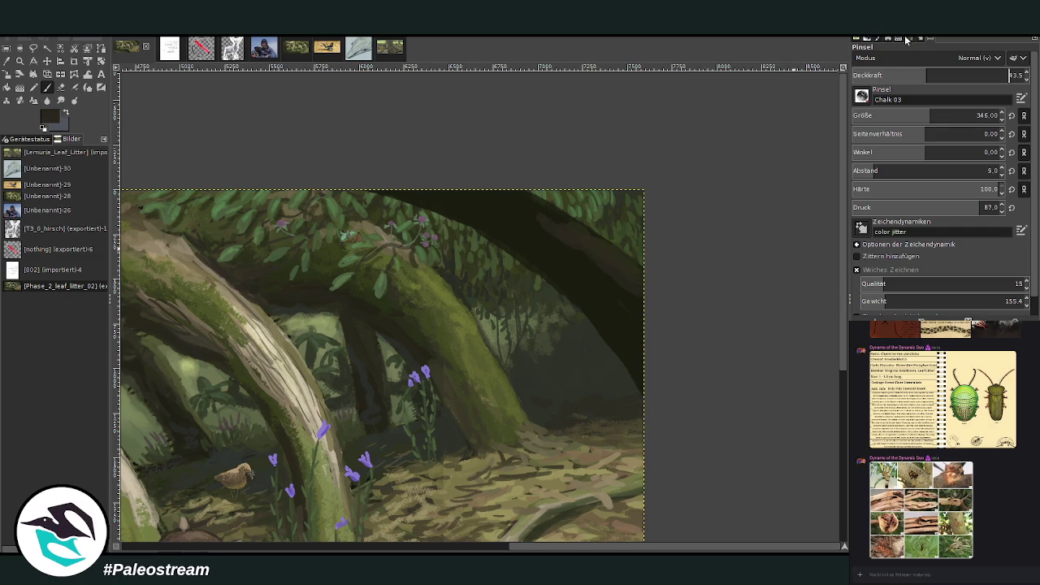
left_click_drag(491, 204, 657, 321)
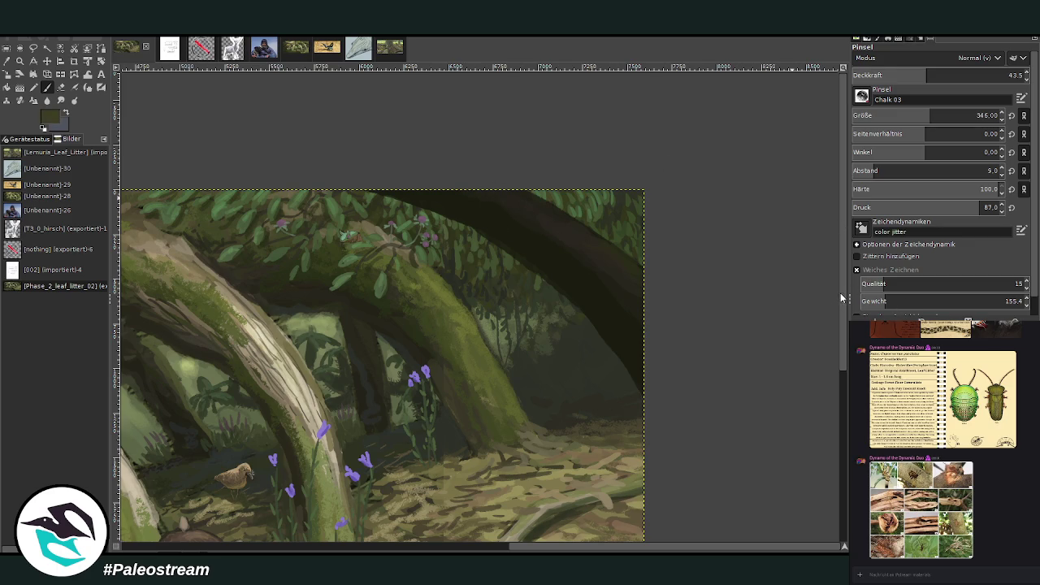
left_click_drag(901, 118, 878, 118)
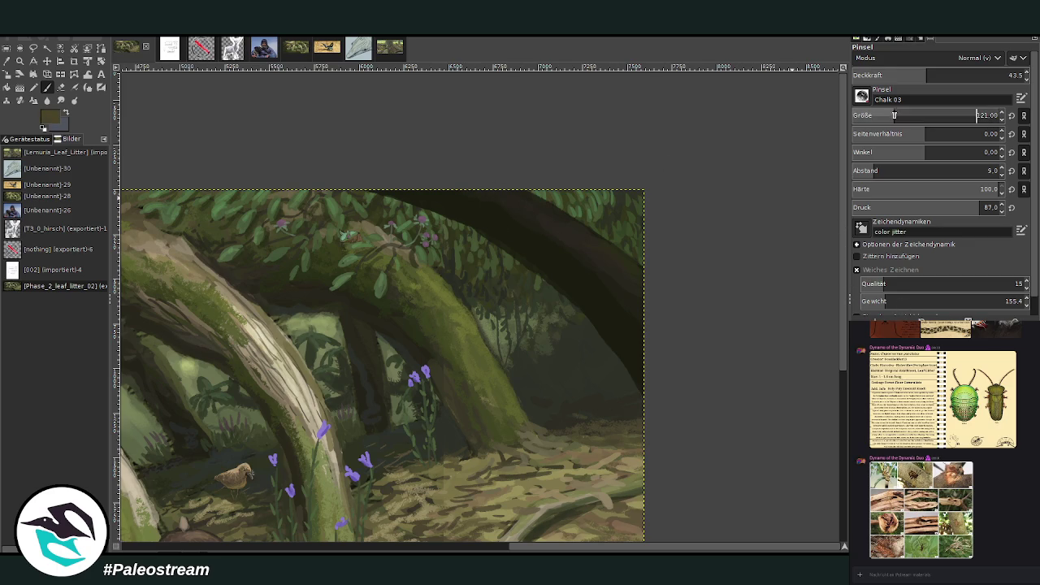
left_click_drag(628, 367, 561, 272)
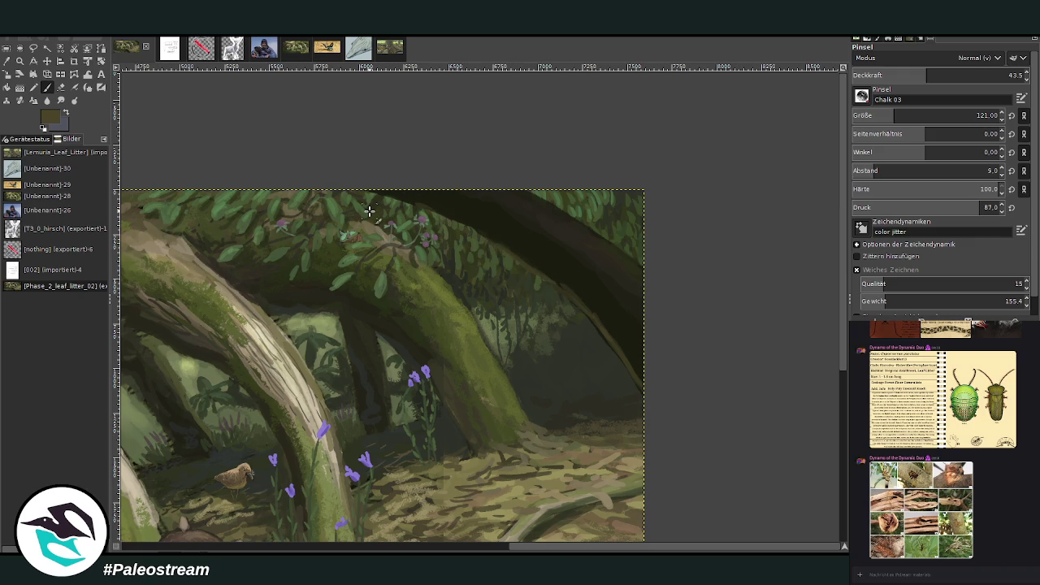
mouse_move(602, 329)
left_mouse_down()
mouse_move(504, 239)
mouse_move(382, 195)
left_mouse_up()
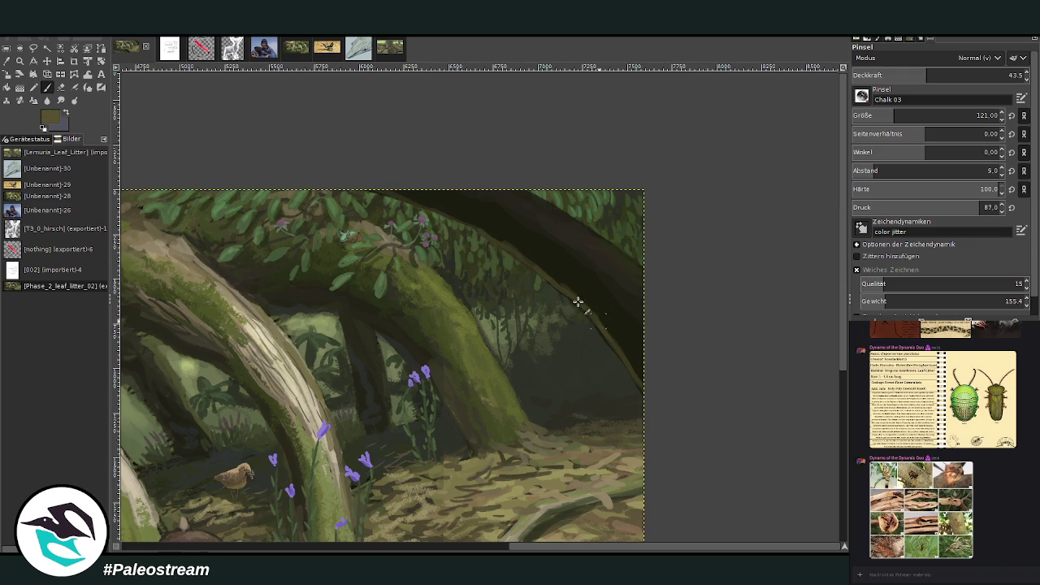
left_click_drag(563, 290, 642, 390)
left_click_drag(586, 311, 526, 260)
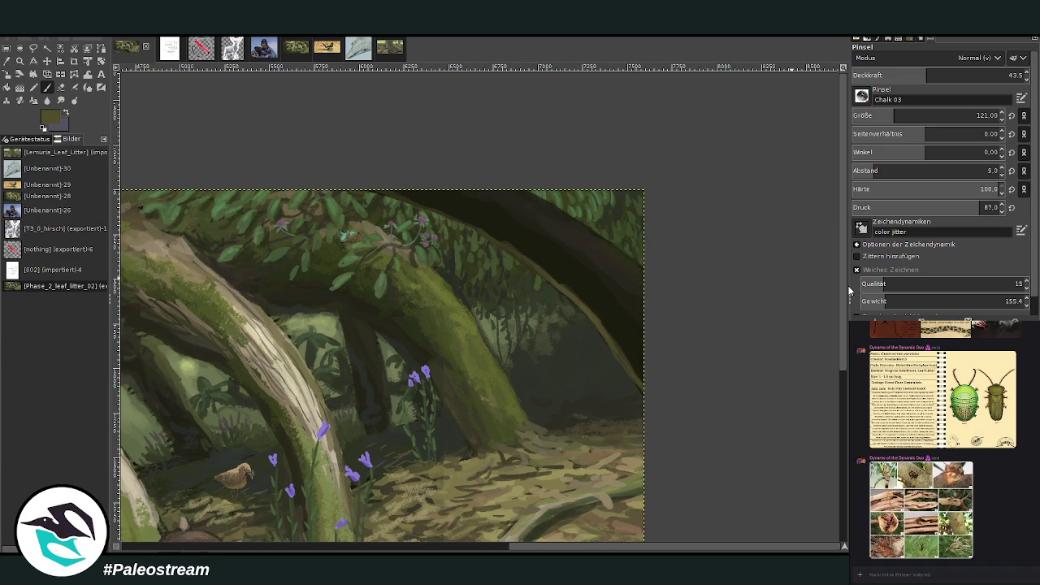
- At 32.5 opacity darken the branch's upper edge, then load the Texture Hose 01 preset
left_click(992, 73)
type("32.5")
key("Return")
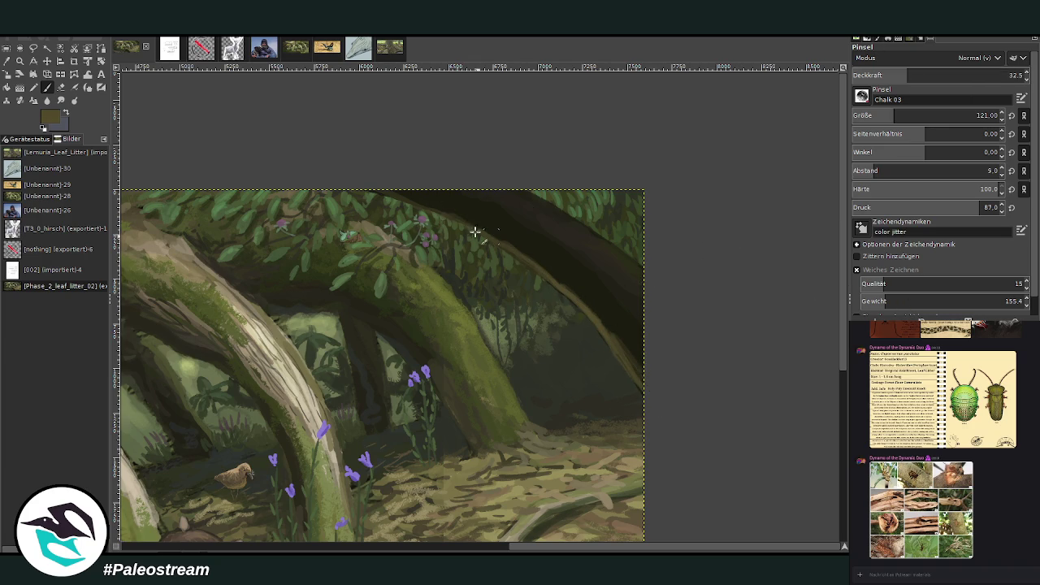
mouse_move(471, 225)
left_mouse_down()
mouse_move(568, 293)
mouse_move(648, 372)
left_mouse_up()
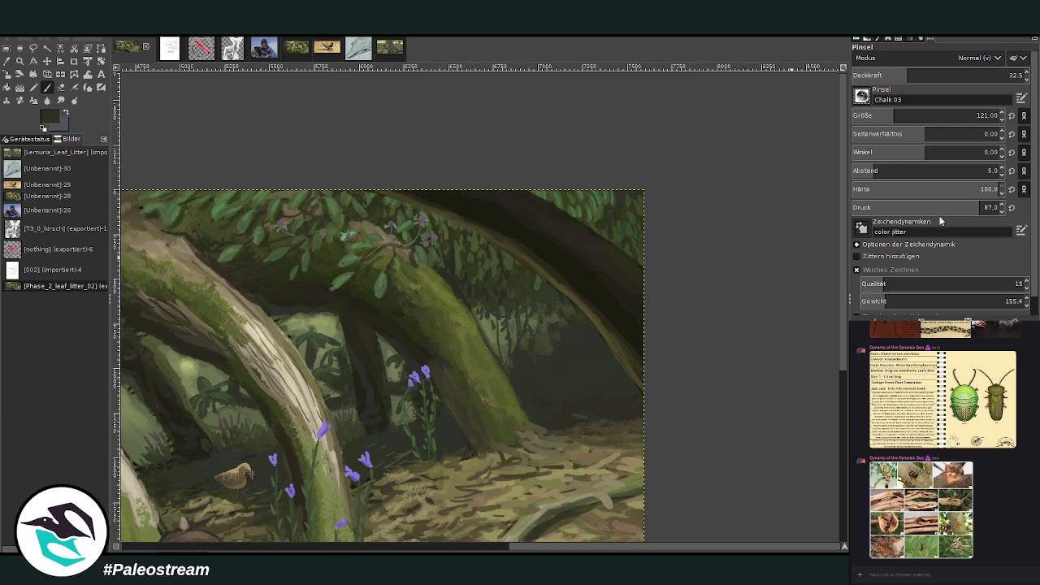
key("1")
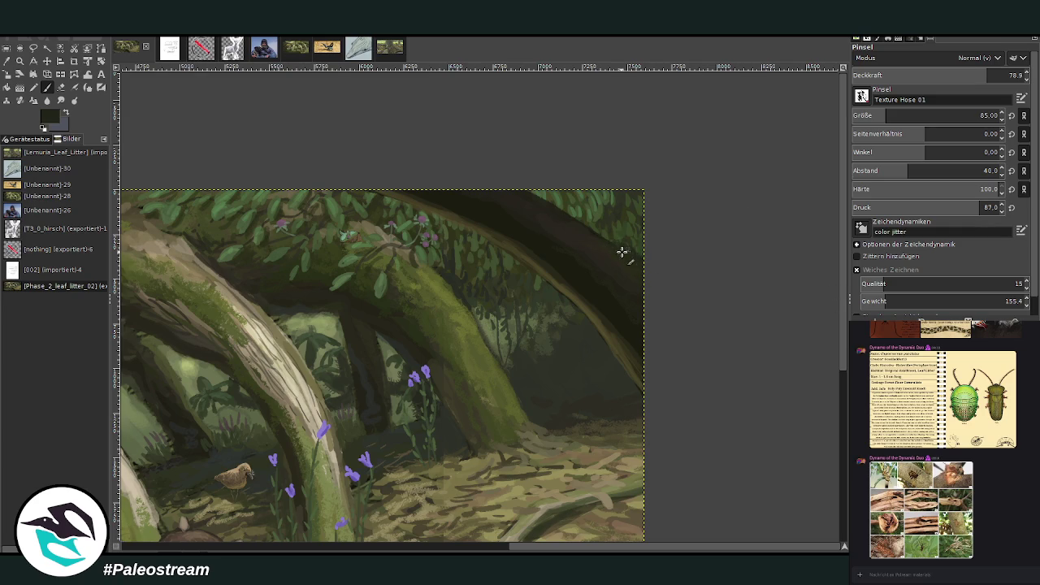
- Zoom in on the middle-right area and draw a 2317 × 2086 px crop rectangle over the upper-right trees
scroll(959, 77, "up", 5)
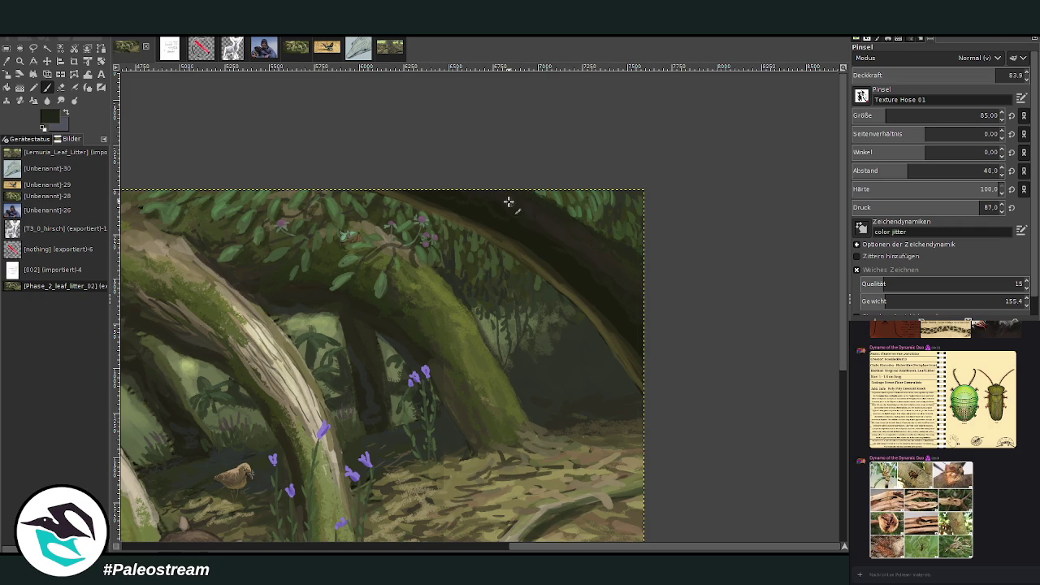
scroll(894, 116, "up", 5)
key("ctrl+Tab")
key("ctrl+Tab")
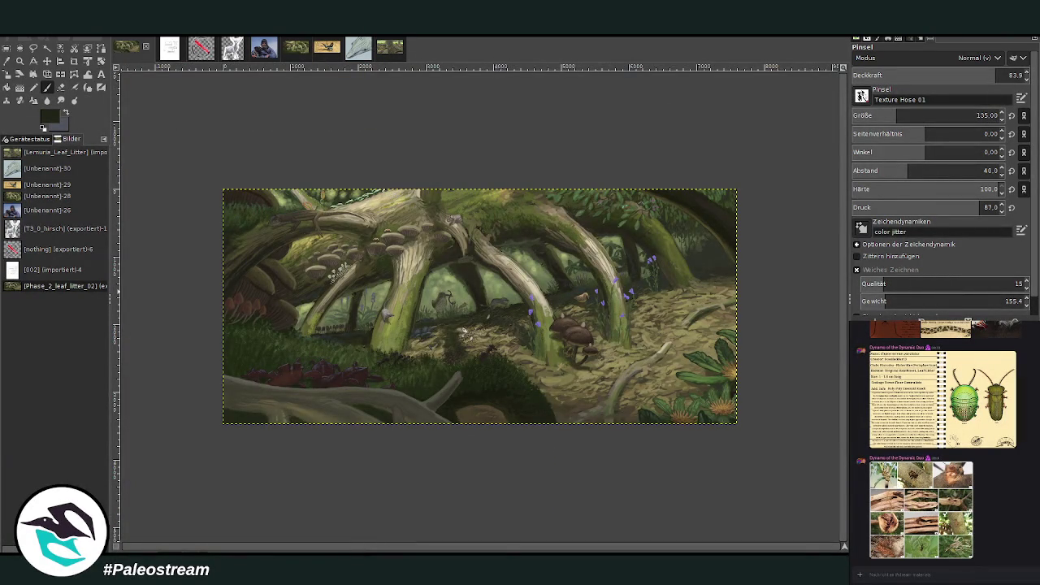
key("z")
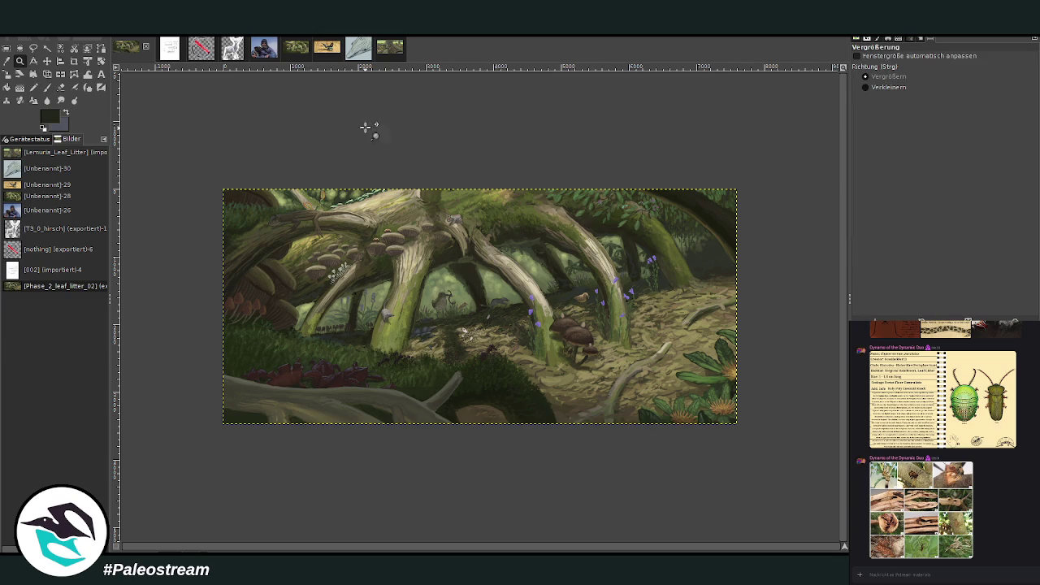
left_click_drag(372, 133, 727, 367)
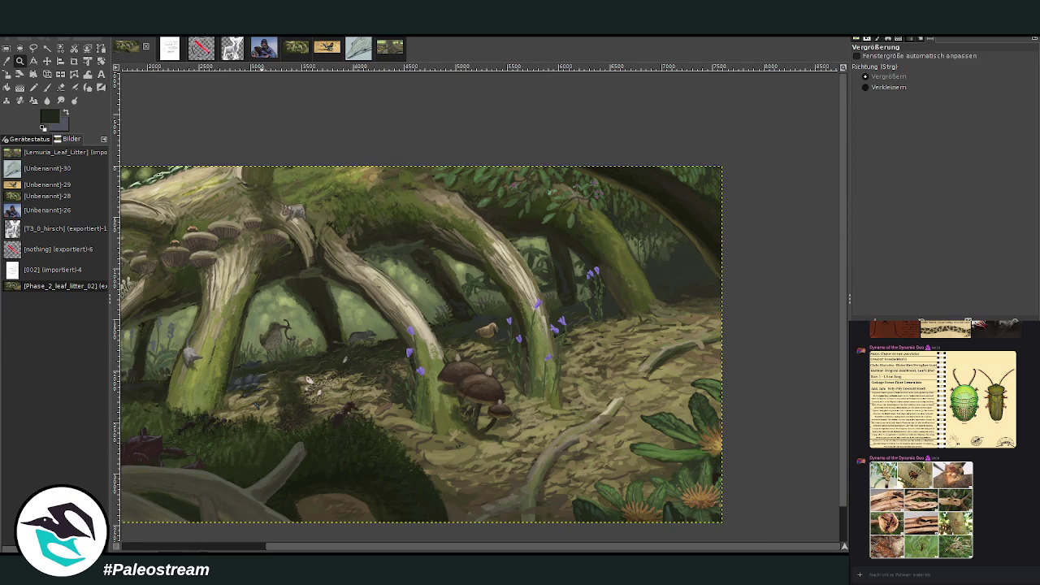
left_click(74, 61)
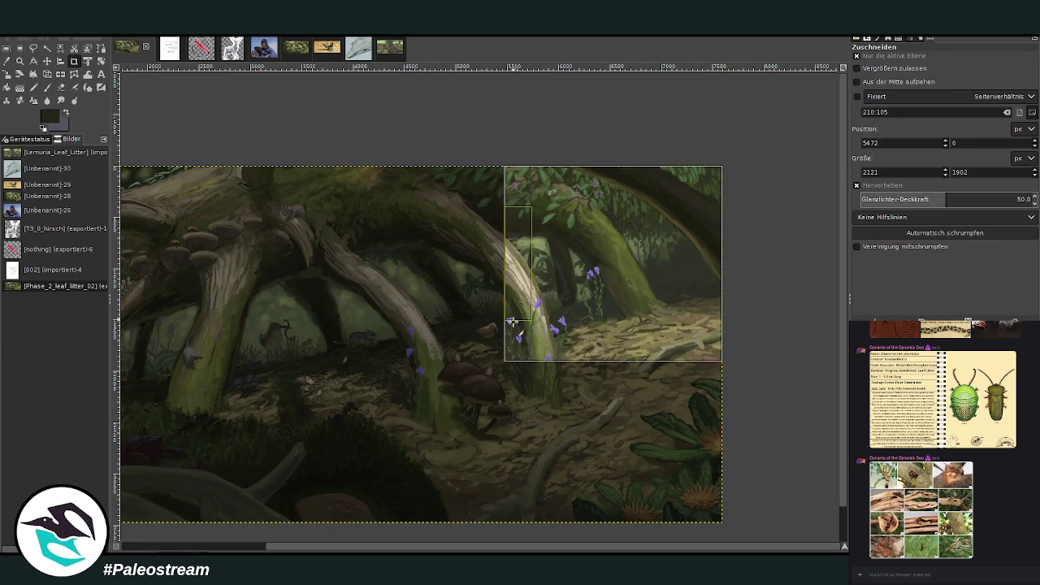
left_click_drag(722, 166, 498, 367)
- Crop the layer to the region and perspective-stretch it, pulling the bottom-right corner further down
key("Return")
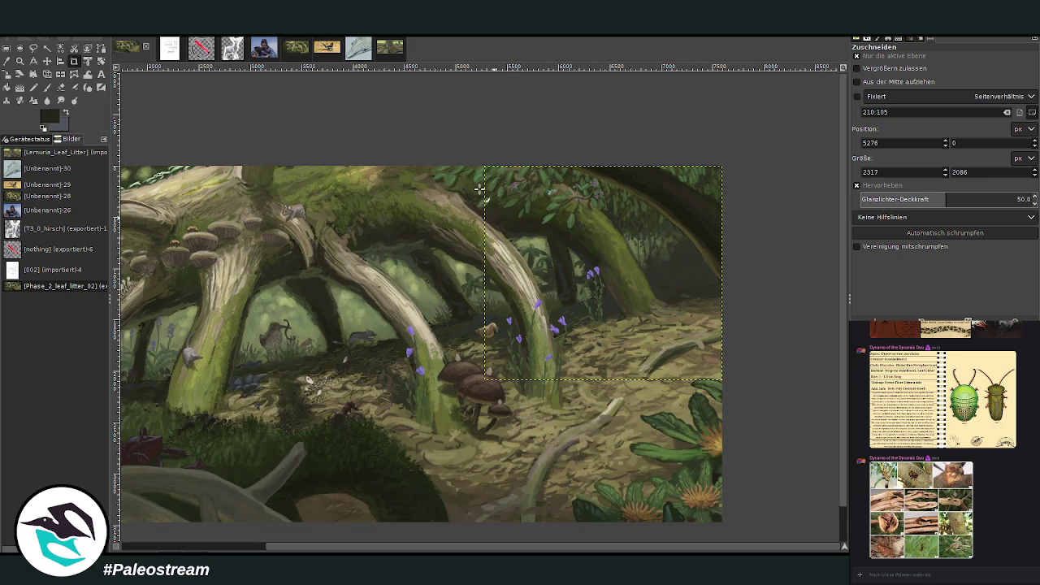
left_click(48, 74)
left_click(555, 208)
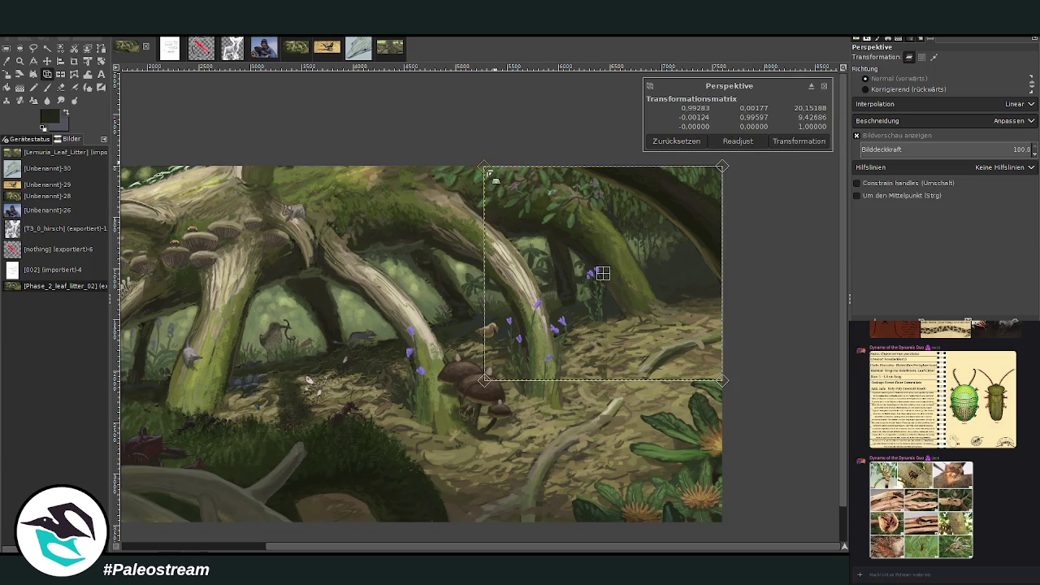
left_click_drag(485, 166, 498, 160)
left_click_drag(723, 395, 711, 423)
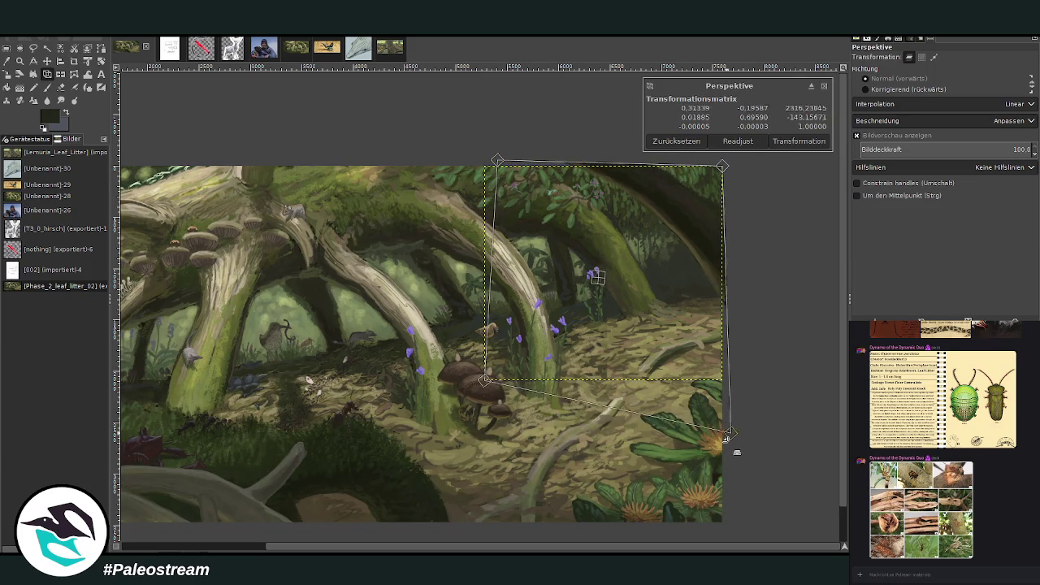
left_click_drag(497, 160, 509, 157)
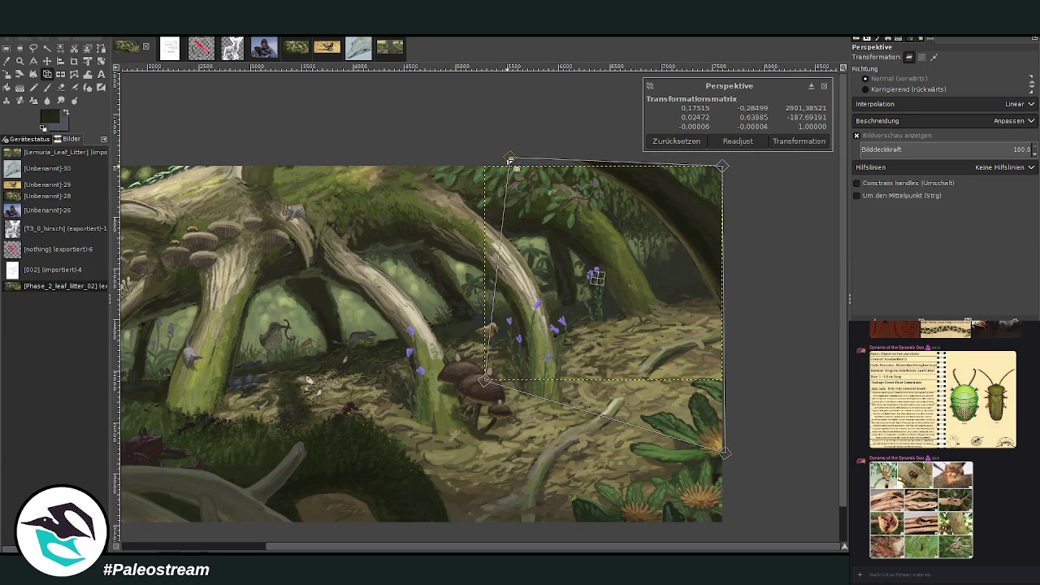
left_click(794, 144)
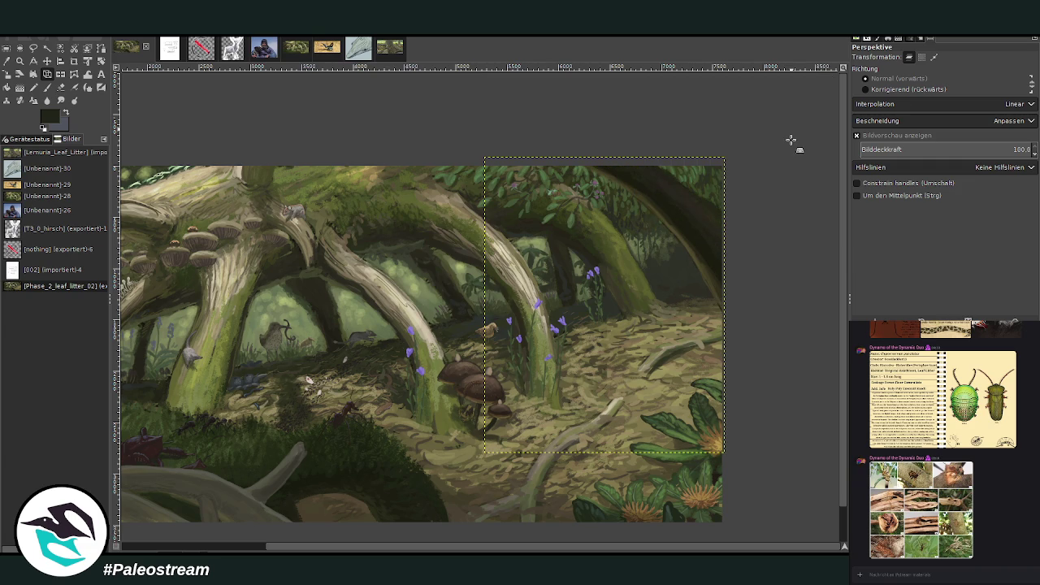
left_click(87, 74)
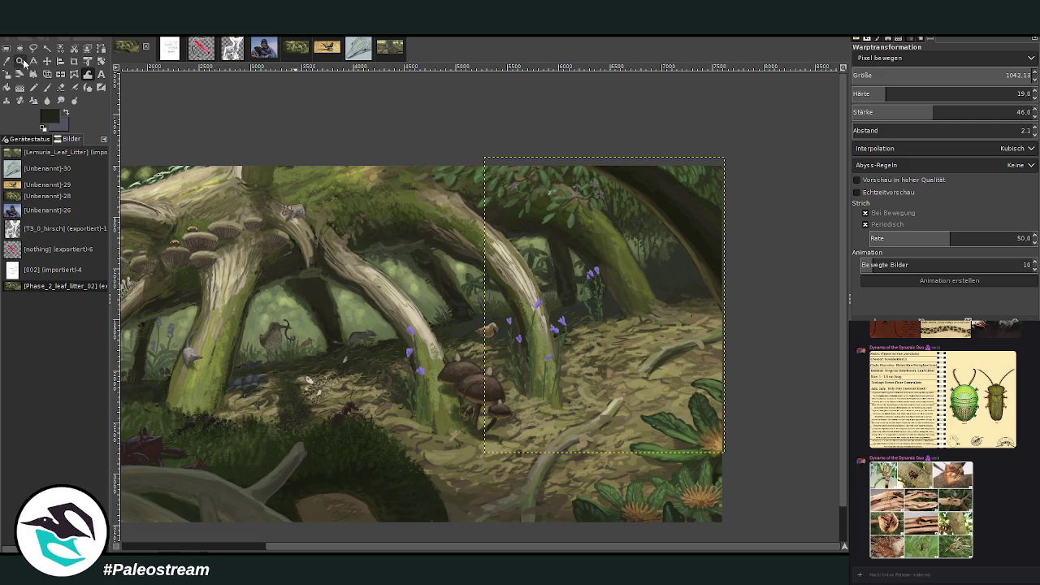
left_click(20, 61)
left_click_drag(518, 114, 704, 279)
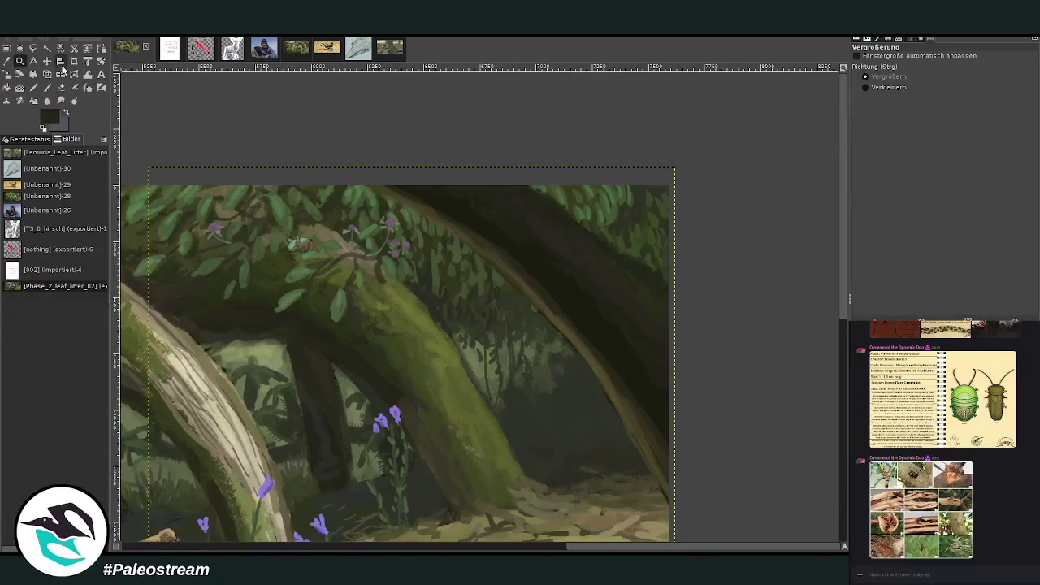
left_click(88, 74)
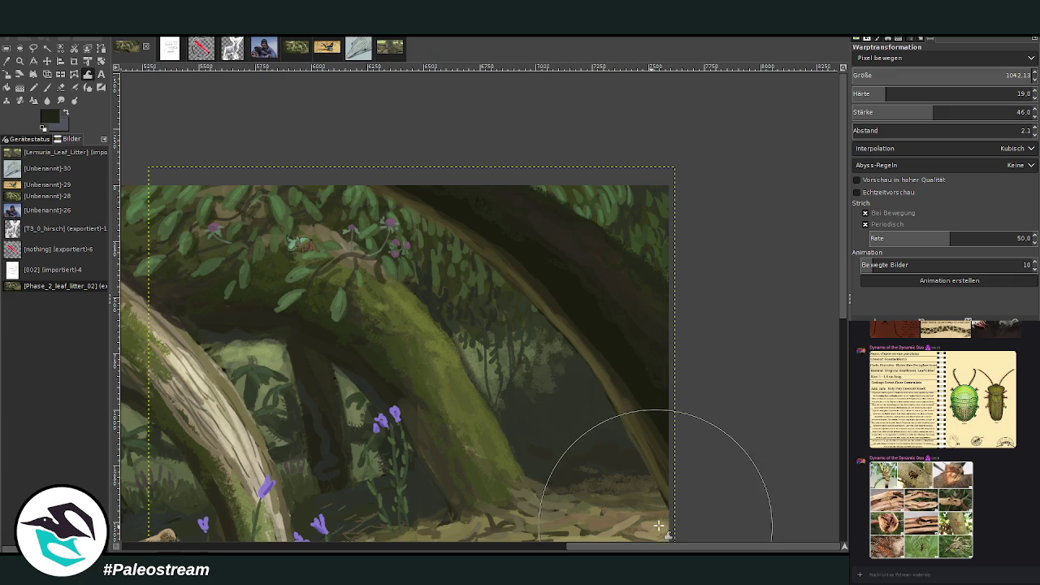
left_click(20, 61)
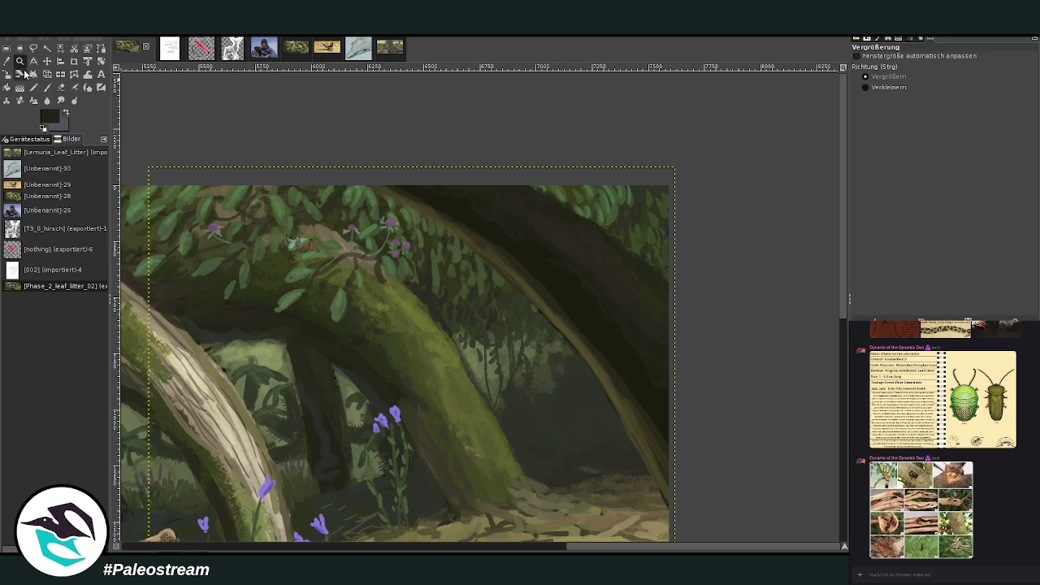
key("minus")
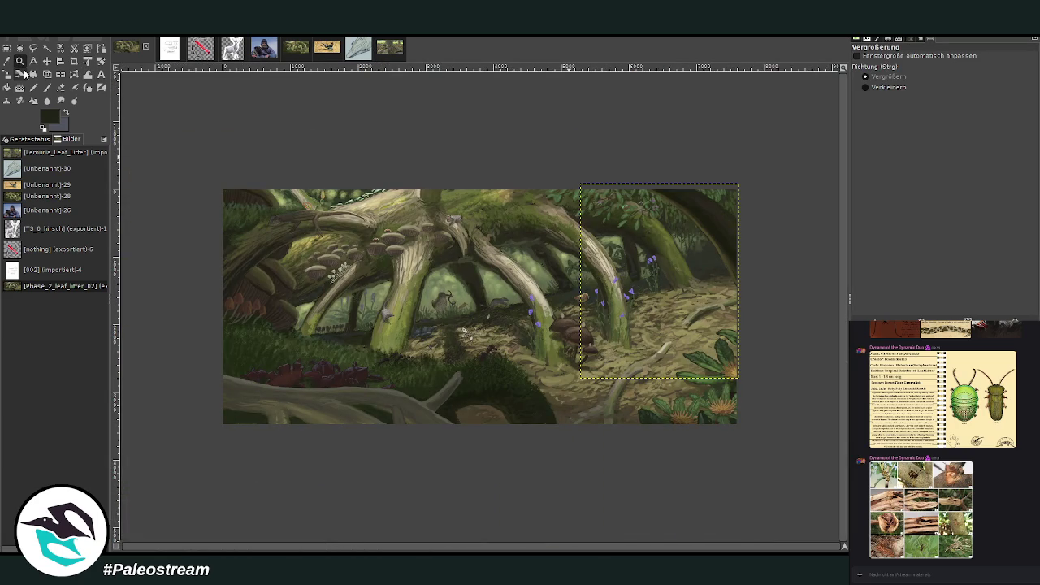
left_click_drag(484, 137, 672, 332)
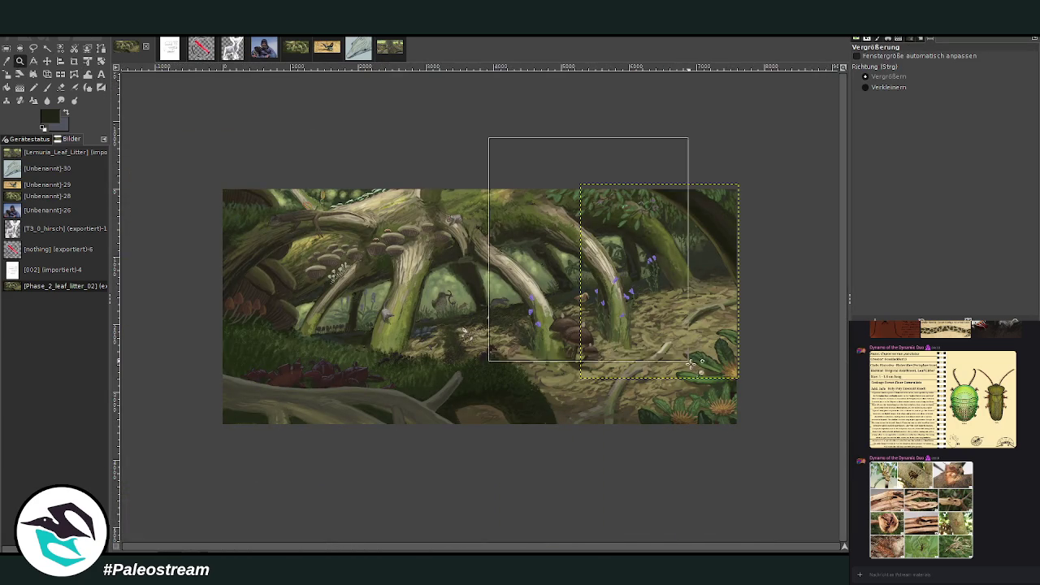
scroll(845, 474, "down", 2)
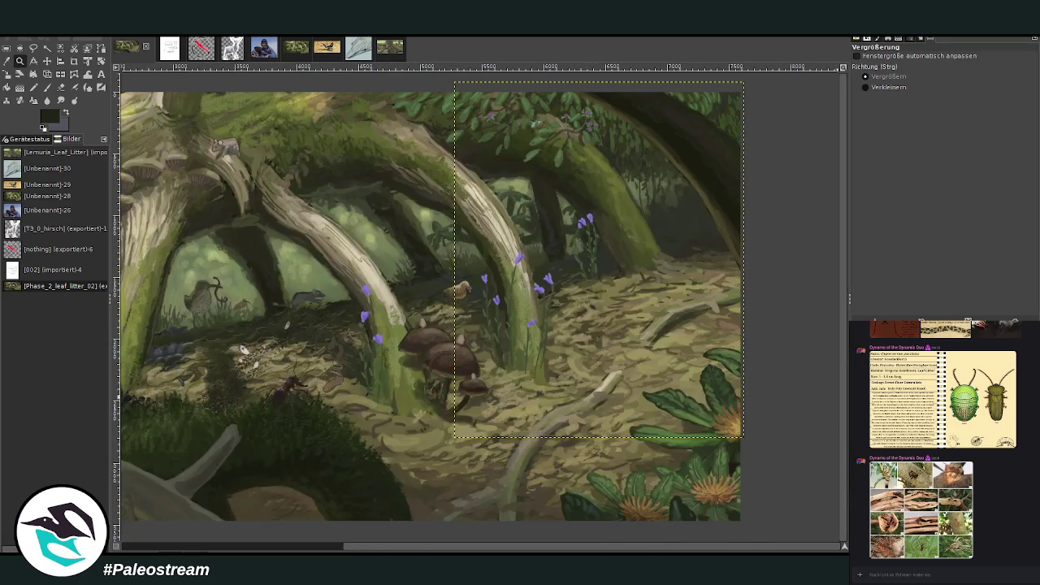
- Extend the layer boundary to the whole canvas and try dark speckled texture, then undo it
key("ctrl+h")
left_click(6, 61)
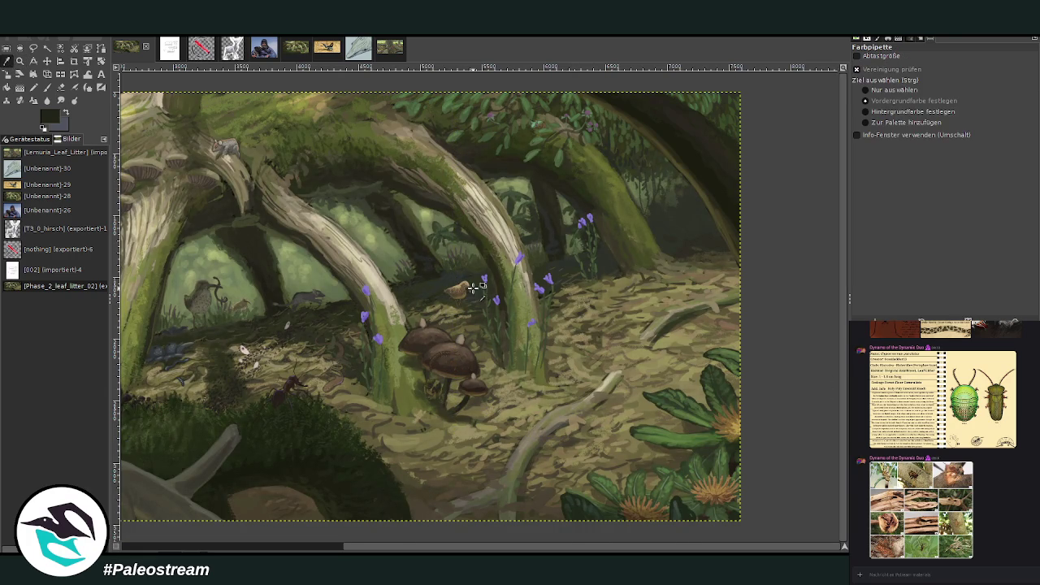
key("p")
mouse_move(697, 382)
left_mouse_down()
mouse_move(619, 287)
mouse_move(636, 306)
mouse_move(606, 310)
mouse_move(598, 290)
left_mouse_up()
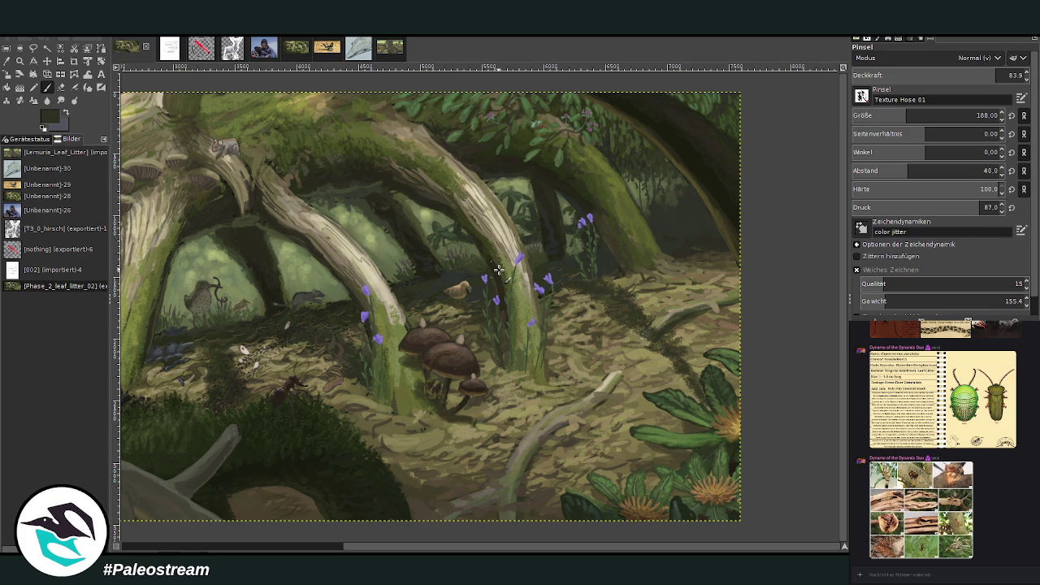
key("ctrl+z")
key("ctrl+z")
key("ctrl+z")
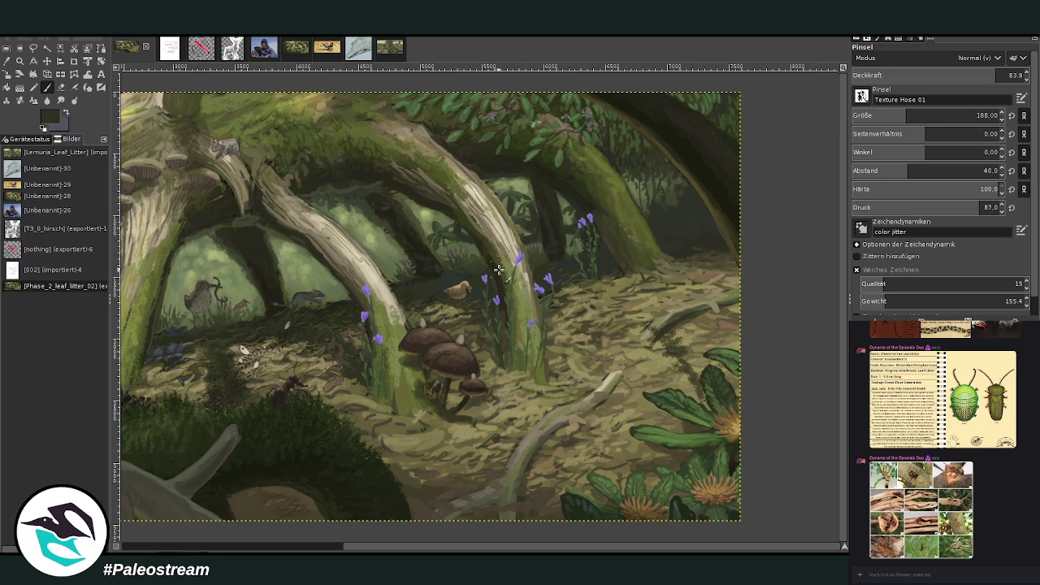
- Set the brush to size 113, hardness 62, opacity 61.2 and paint a dark textured streak across the litter
left_click(892, 115)
left_click(943, 189)
left_click(956, 74)
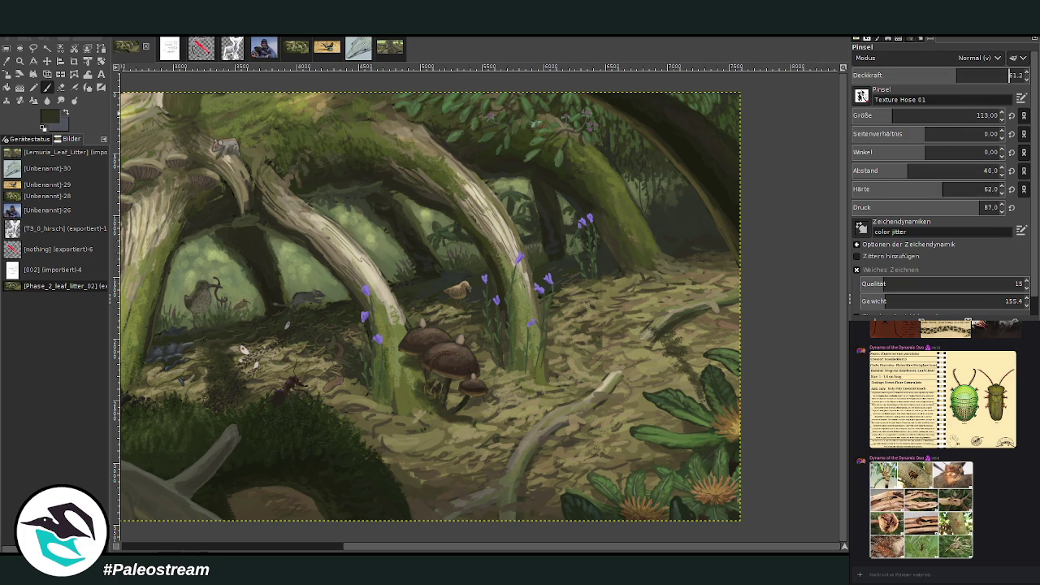
left_click_drag(656, 344, 569, 281)
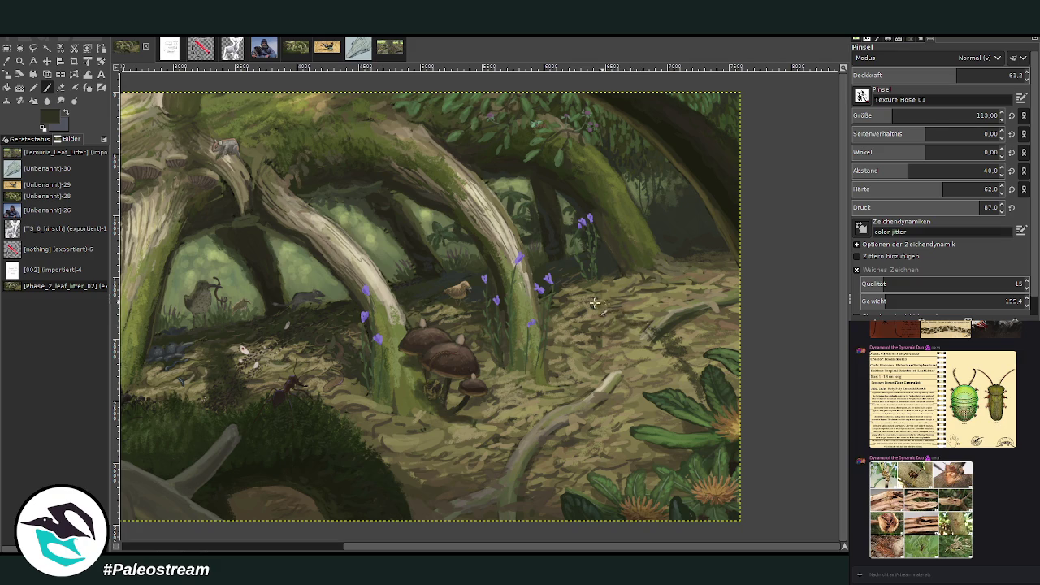
- At size 244 and spacing 20, extend the streak up-left and dab light-brown leaves over it
left_click(915, 116)
left_click(888, 171)
mouse_move(678, 367)
left_mouse_down()
mouse_move(599, 306)
mouse_move(568, 297)
left_mouse_up()
key("o")
left_click(419, 501)
key("p")
mouse_move(709, 364)
left_mouse_down()
mouse_move(697, 382)
mouse_move(569, 279)
mouse_move(633, 331)
left_mouse_up()
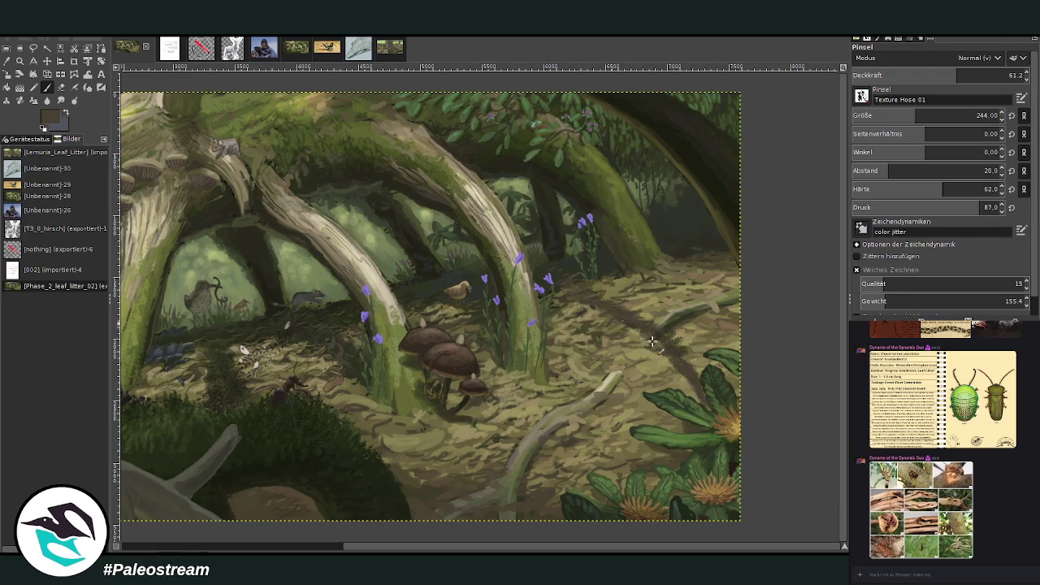
- Sample a darker shadow colour and paint a shadow on the floor at about 47 opacity
left_click(7, 61)
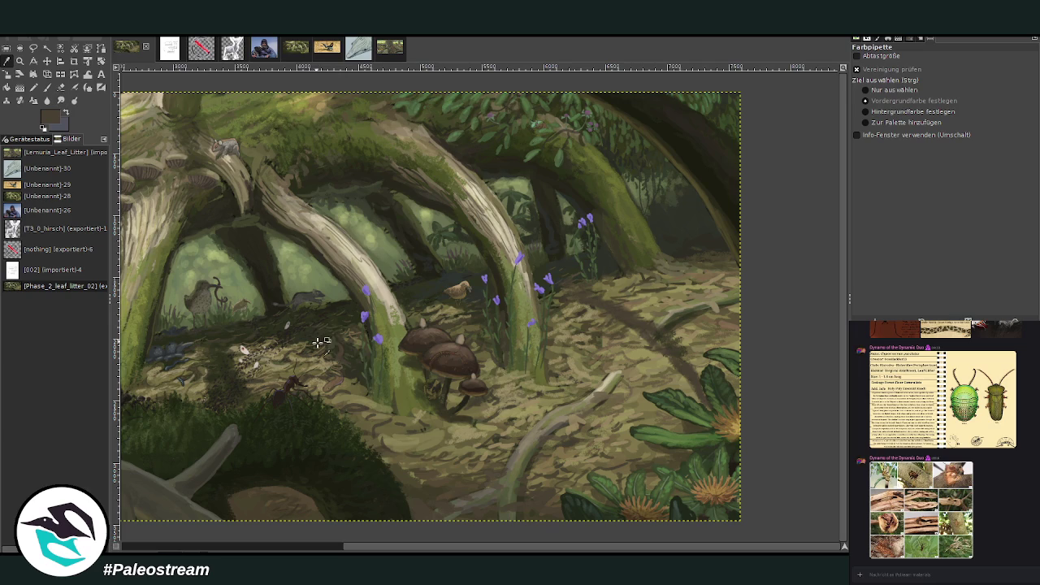
left_click(46, 87)
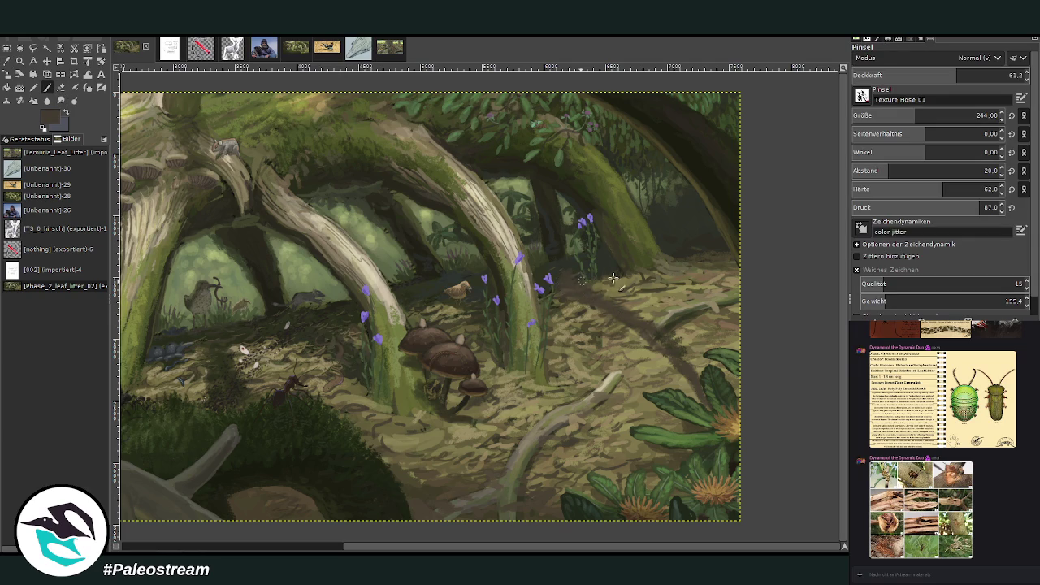
left_click(436, 291, "ctrl")
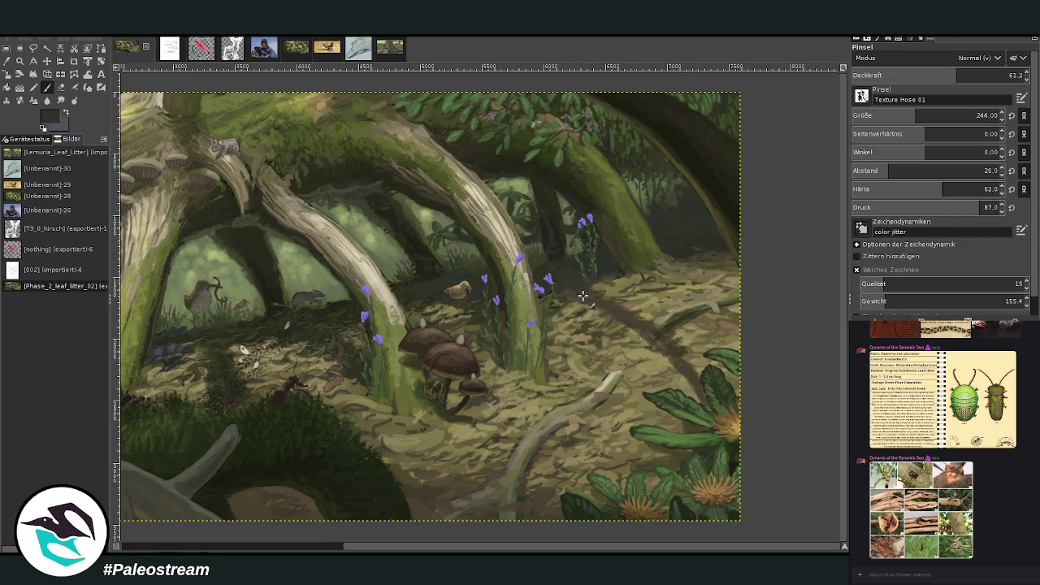
key("less")
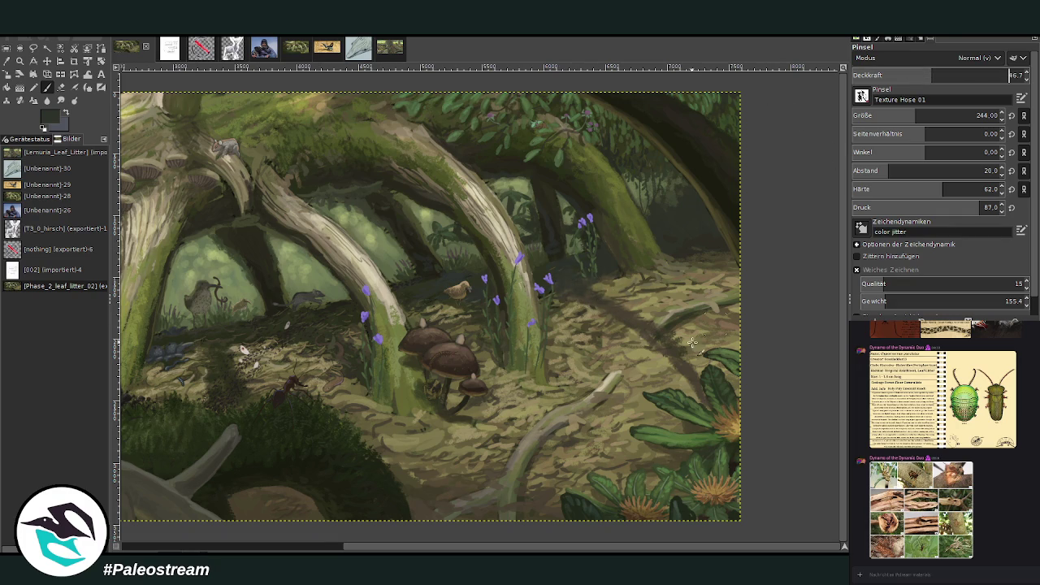
left_click_drag(676, 362, 631, 331)
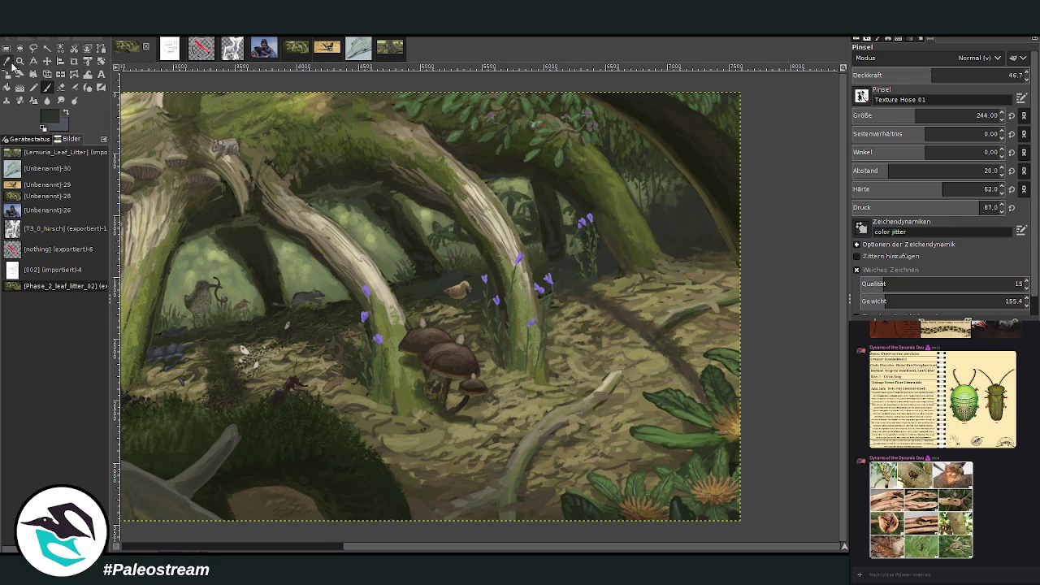
- Sample an olive-tan from the leaf litter and paint a shadow stroke across the right foreground floor
key("o")
left_click(460, 481)
key("p")
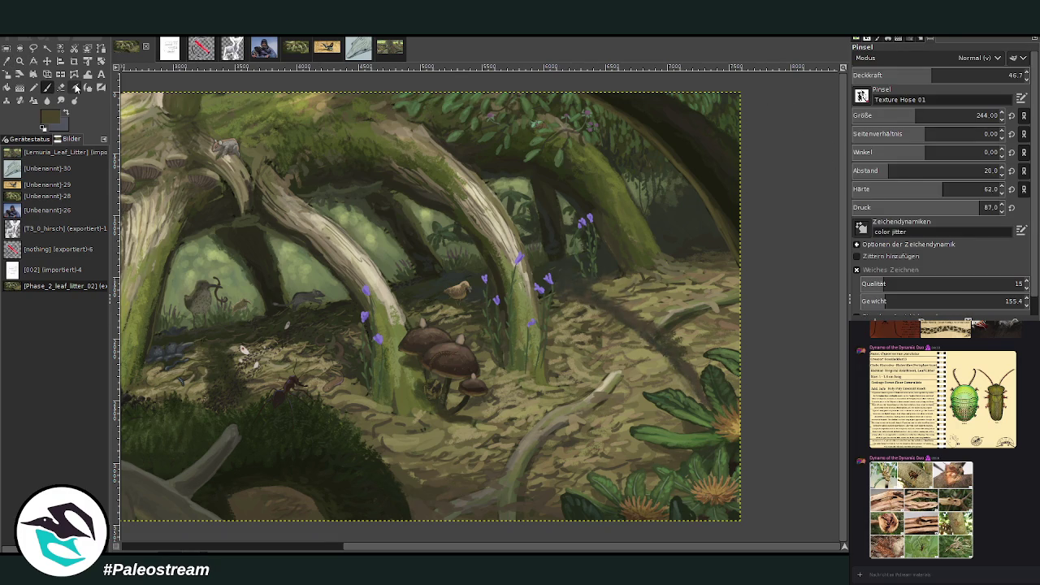
left_click_drag(701, 403, 663, 347)
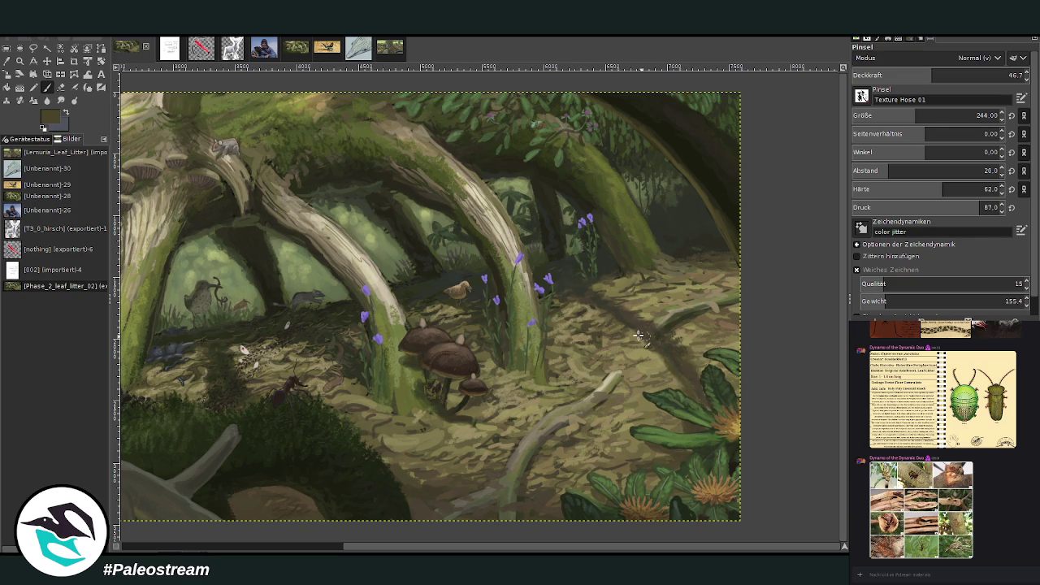
scroll(540, 296, "down", 2, "ctrl")
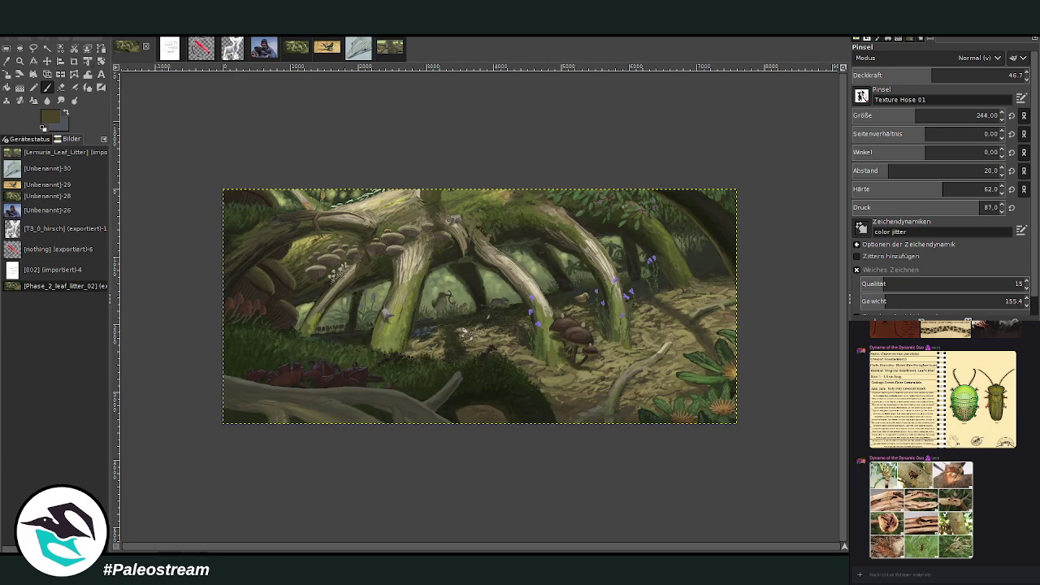
- Undo the last two brush strokes and zoom in closely on the mushrooms and blue flowers
key("z")
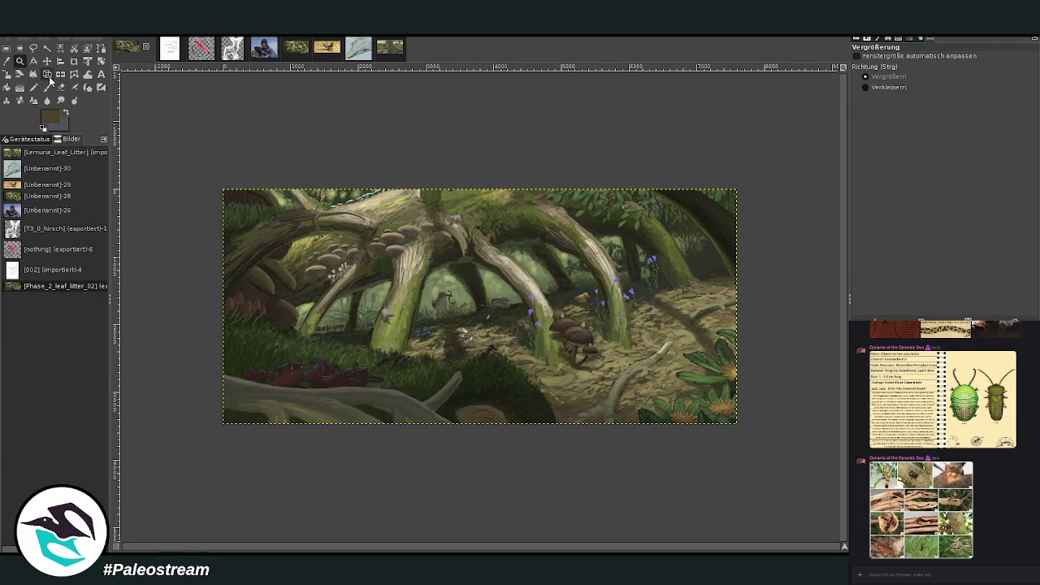
left_click_drag(203, 173, 742, 453)
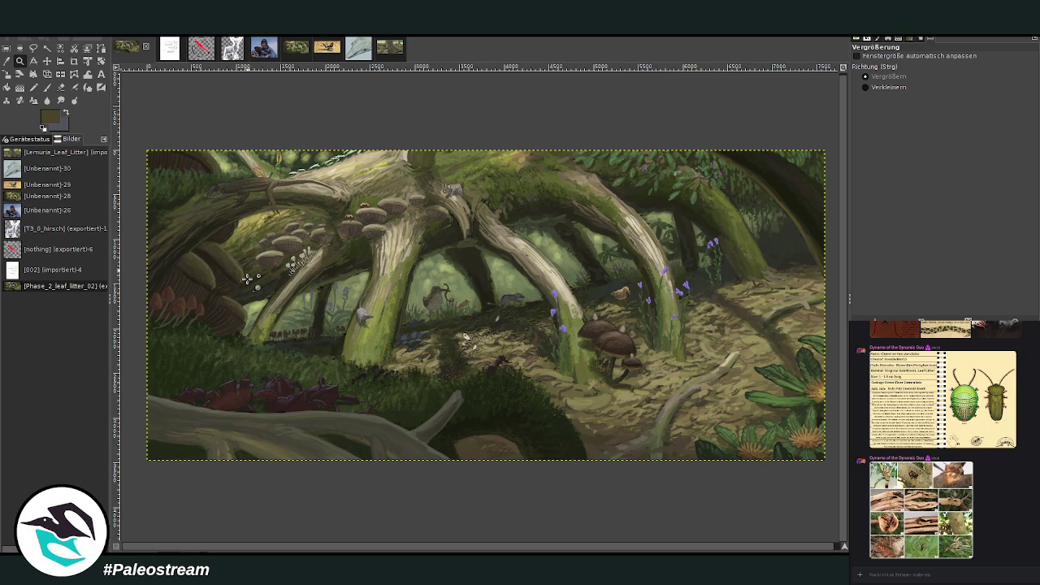
key("ctrl+z")
key("ctrl+z")
key("ctrl+z")
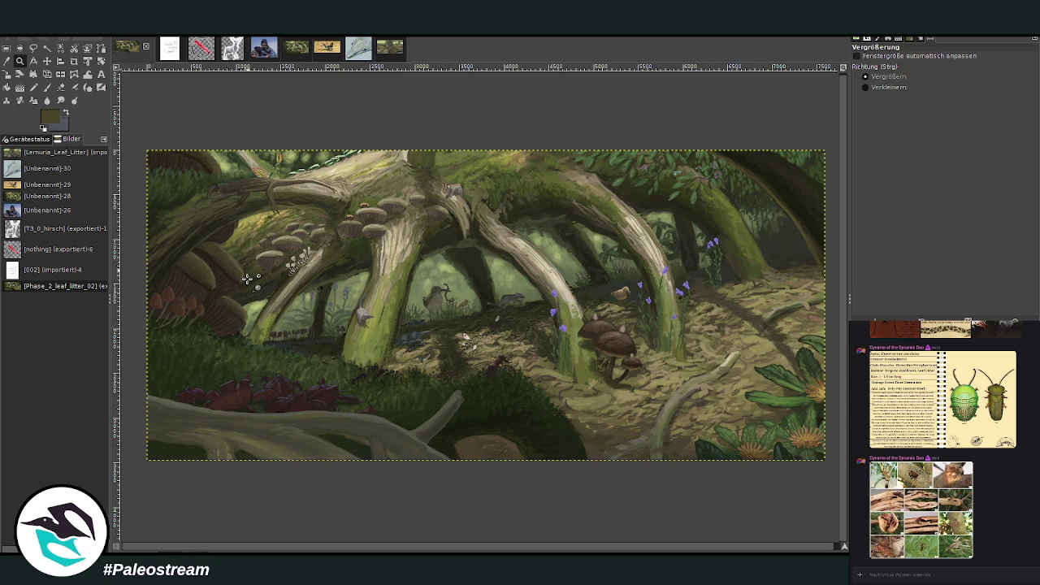
key("ctrl+z")
key("ctrl+z")
key("ctrl+z")
key("ctrl+z")
key("ctrl+z")
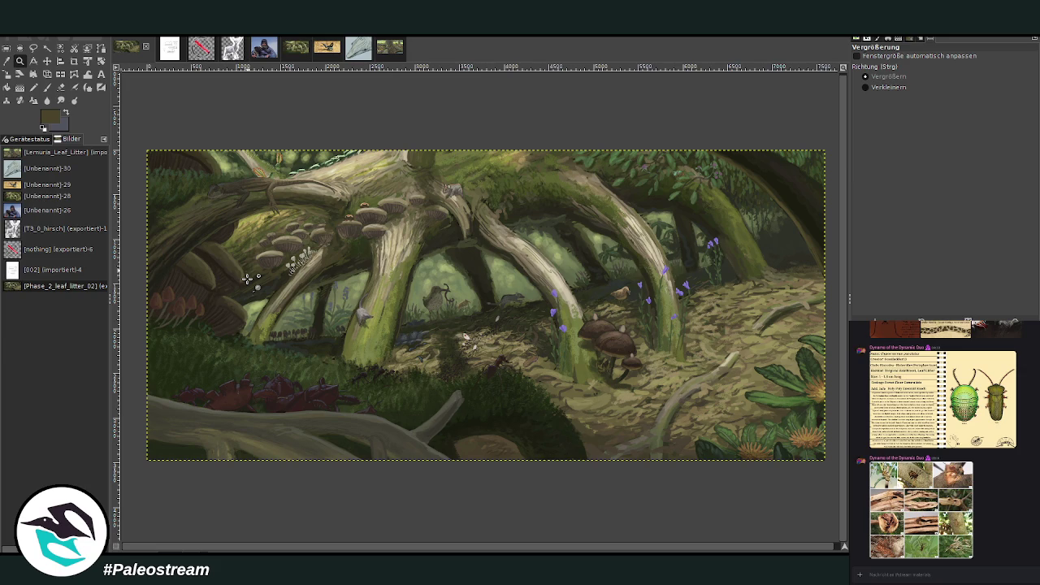
left_click_drag(522, 190, 794, 439)
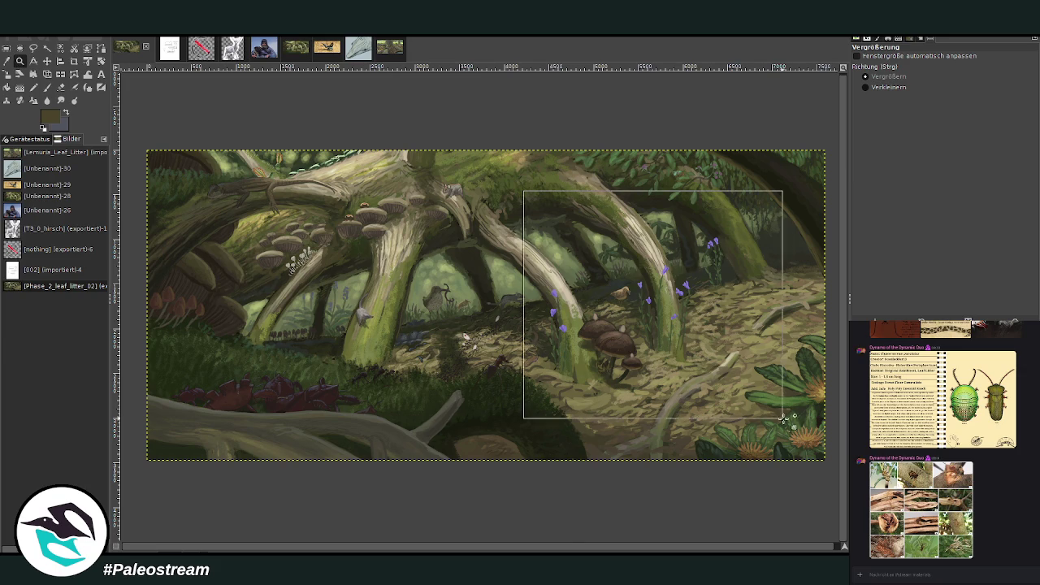
scroll(773, 148, "up", 2)
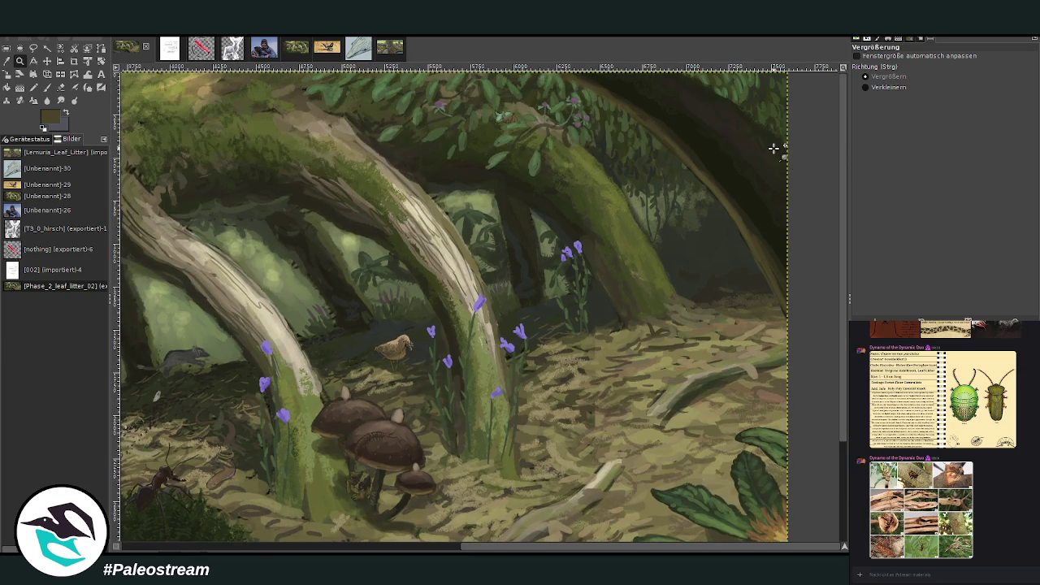
- Sample a dark green and, at brush size 258, paint diagonal shadows on the floor right of the flowers
left_click(6, 61)
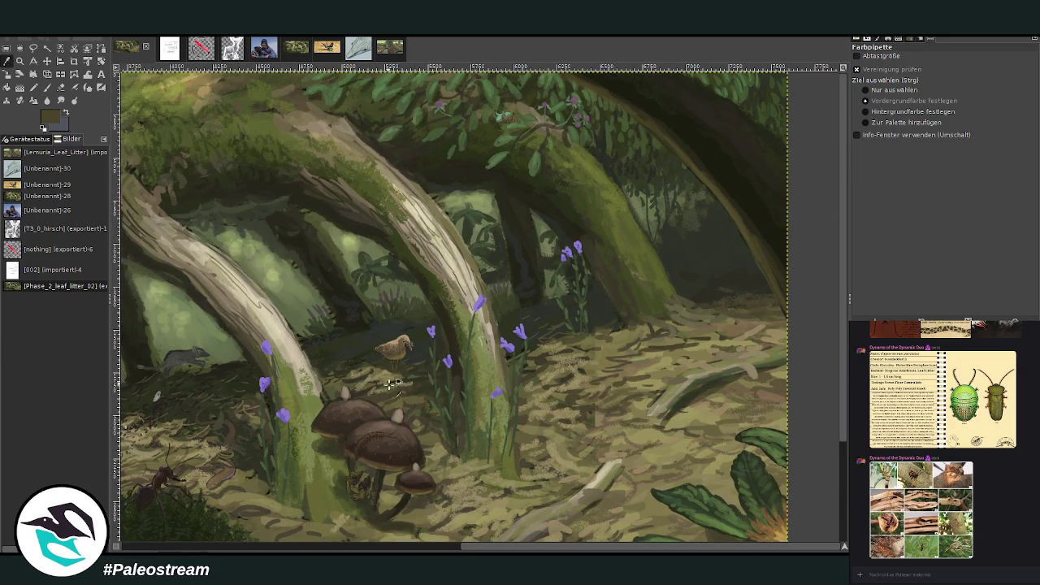
left_click(424, 388)
key("p")
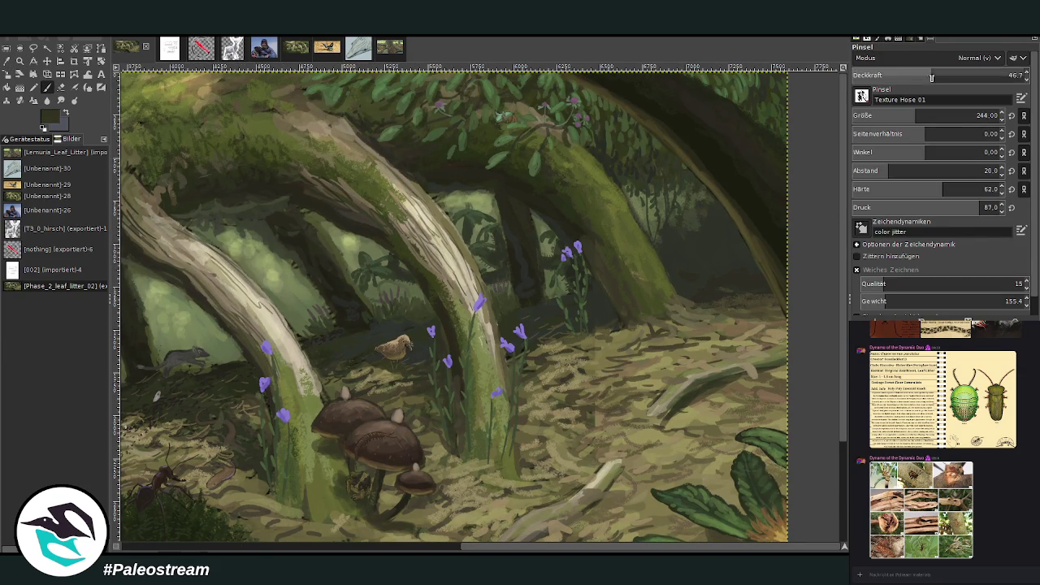
left_click(915, 115)
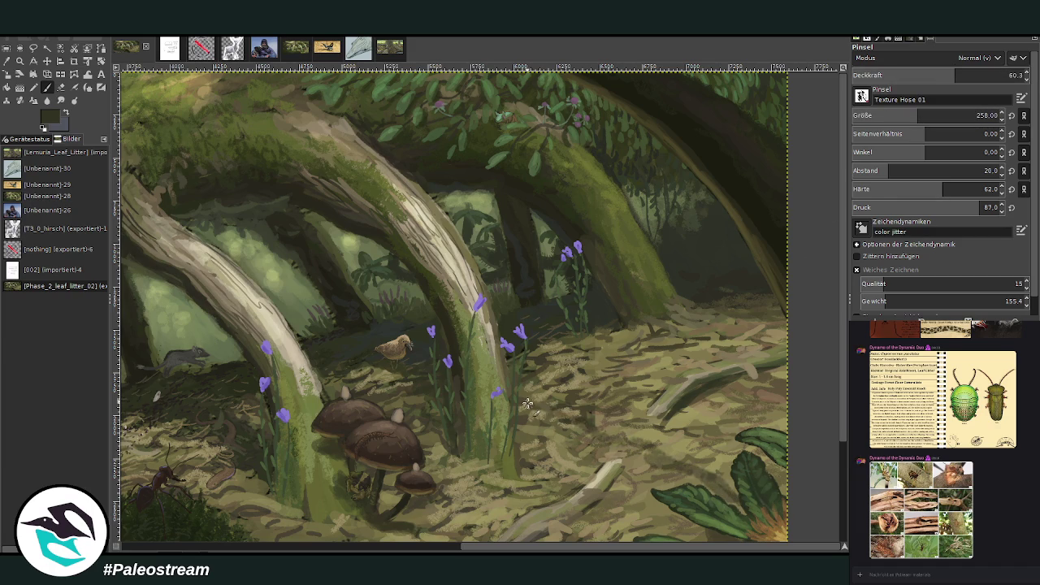
left_click_drag(659, 460, 596, 414)
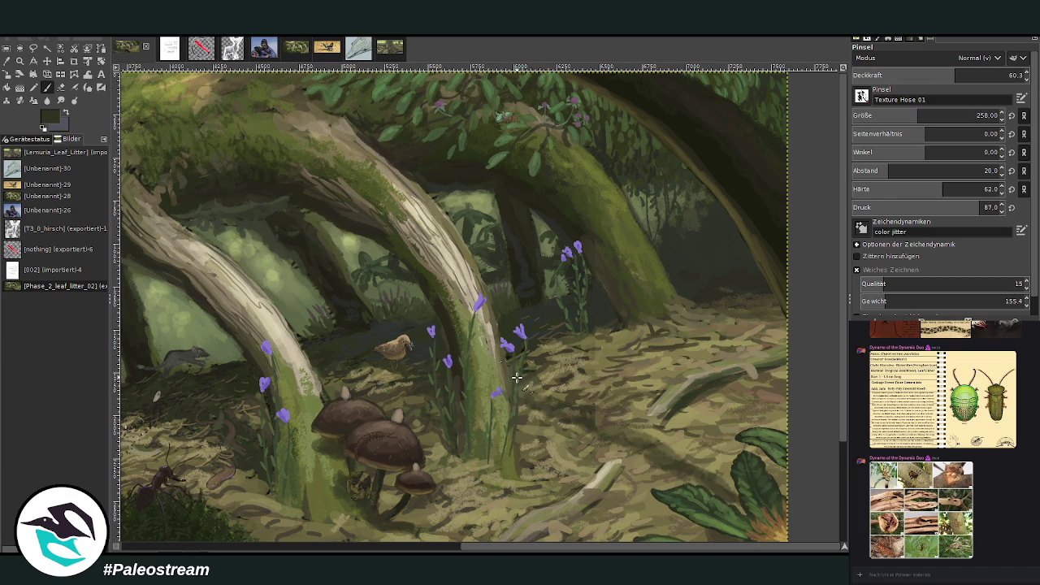
mouse_move(593, 416)
left_mouse_down()
mouse_move(697, 477)
mouse_move(693, 463)
mouse_move(599, 420)
left_mouse_up()
- Sample a brown from the leaf litter, darken the band near the large leaves, and lower opacity to 36.9
key("o")
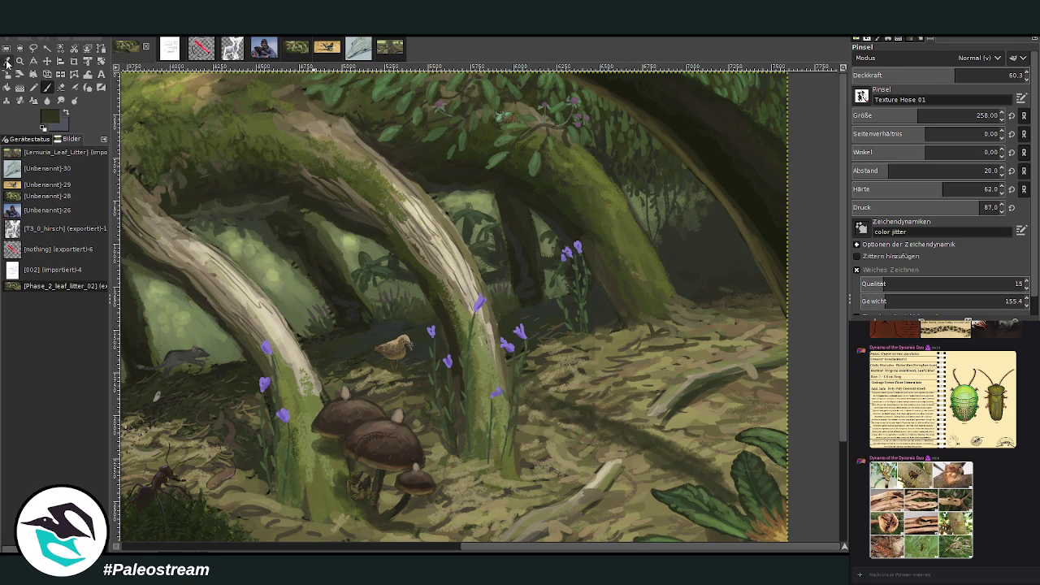
scroll(846, 495, "down", 3)
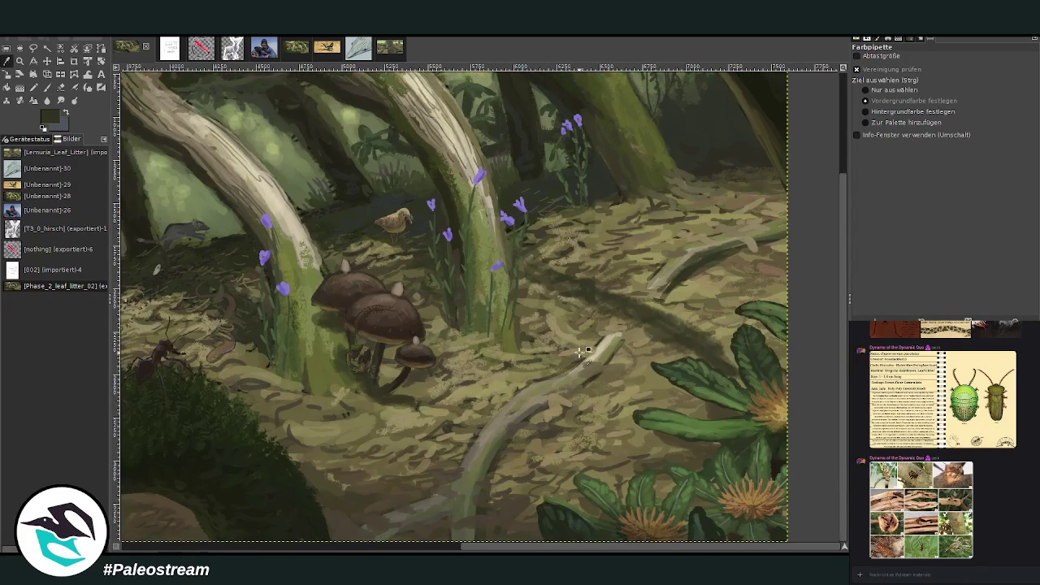
left_click(516, 491)
left_click(47, 88)
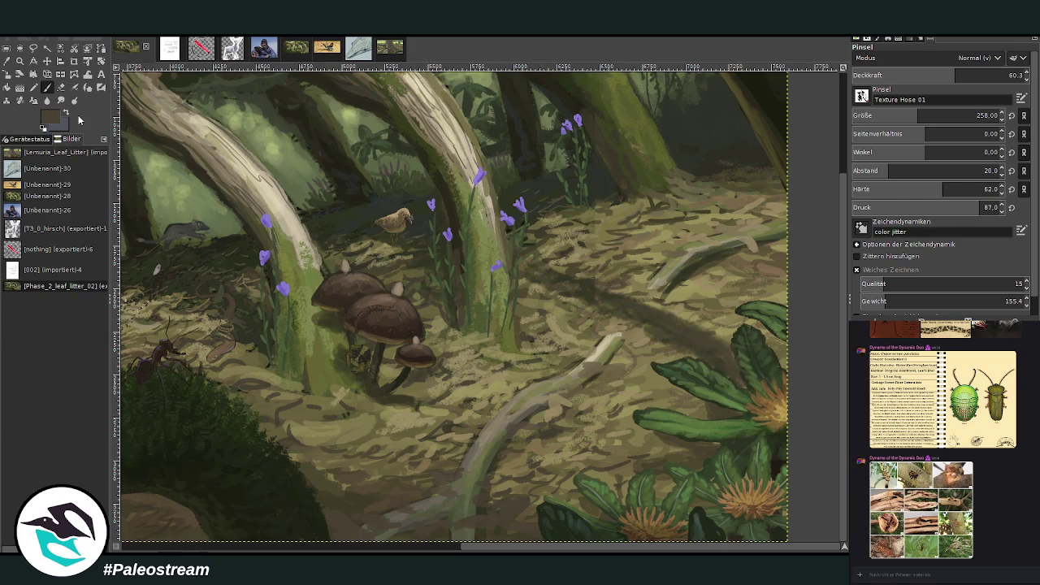
left_click_drag(723, 341, 676, 319)
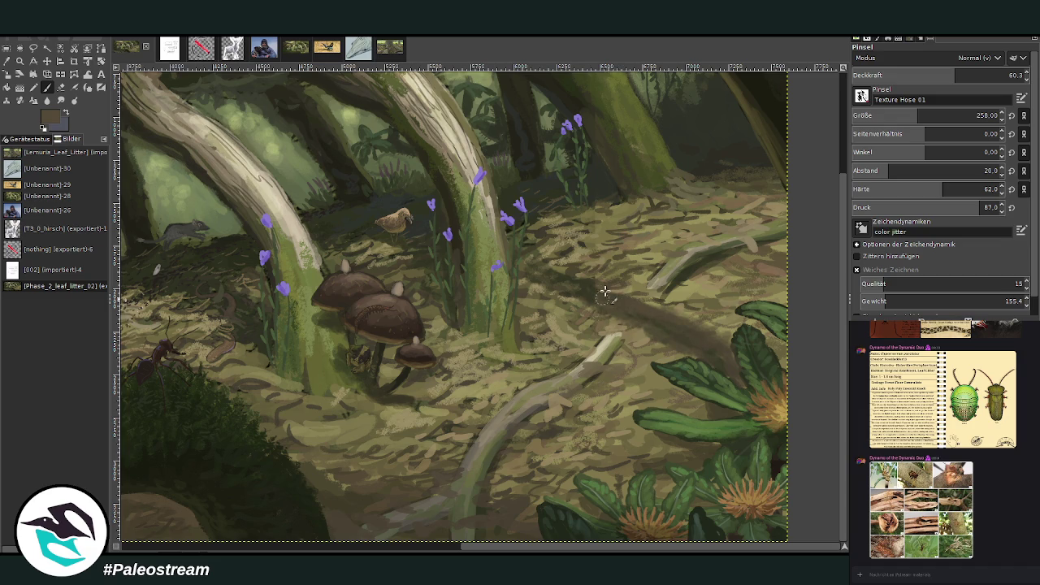
left_click_drag(931, 78, 917, 78)
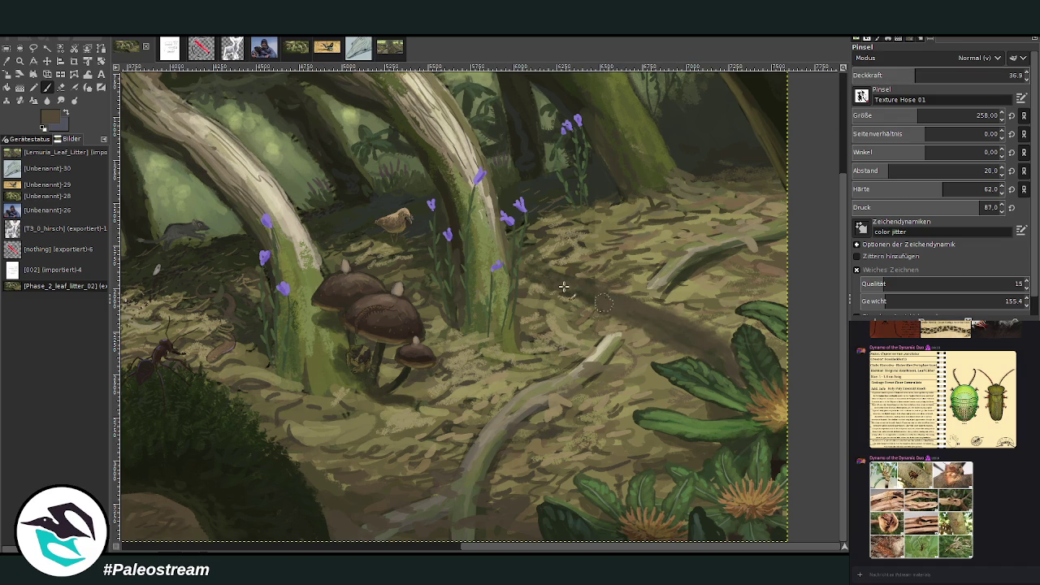
scroll(799, 280, "up", 2)
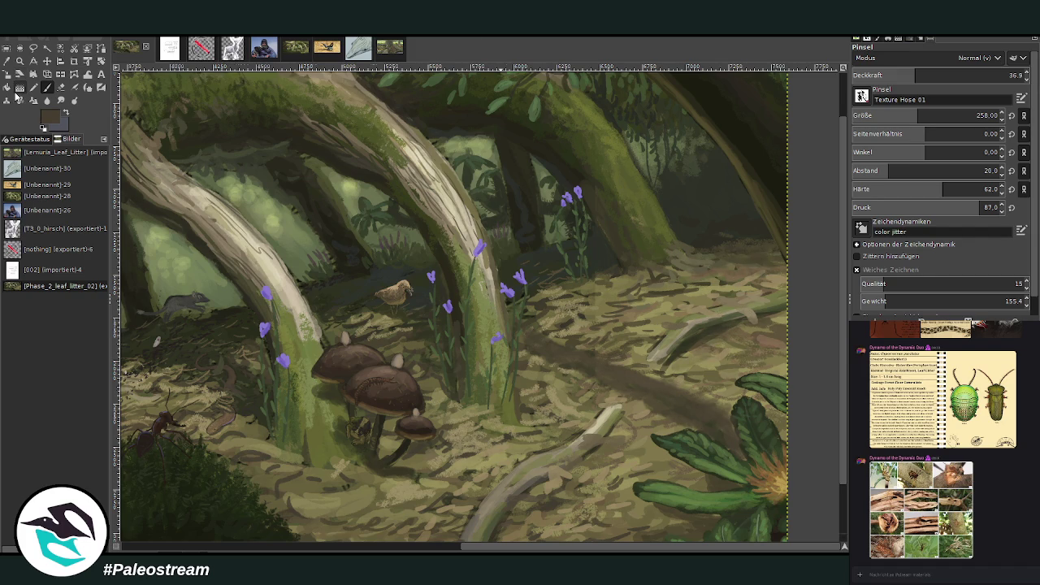
key("minus")
key("minus")
key("minus")
key("minus")
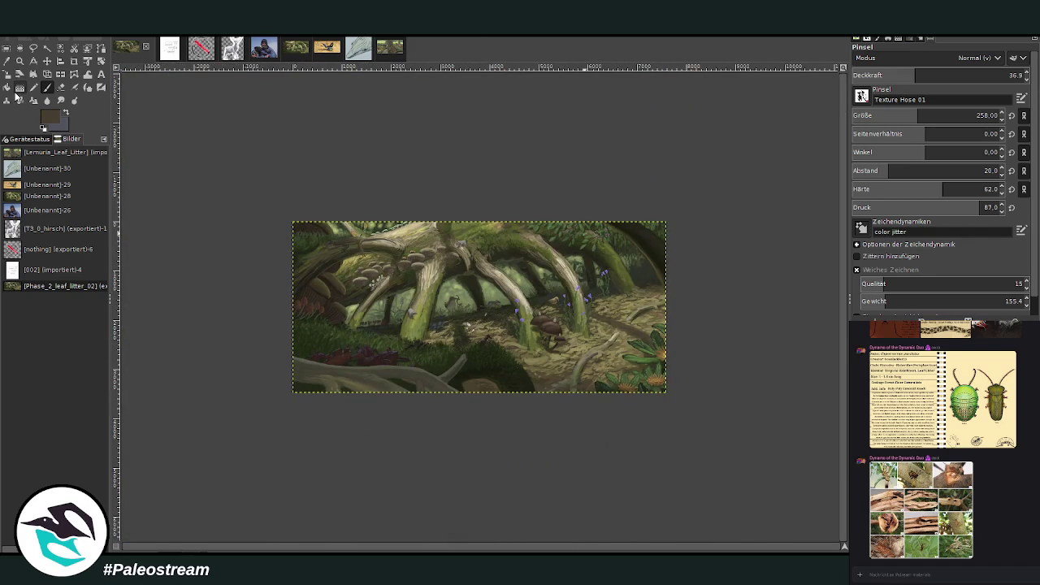
- Zoom in on the central forest floor and sample a dark green as the paint colour
left_click(20, 60)
mouse_move(436, 169)
left_mouse_down()
mouse_move(536, 242)
mouse_move(671, 390)
left_mouse_up()
left_click(6, 60)
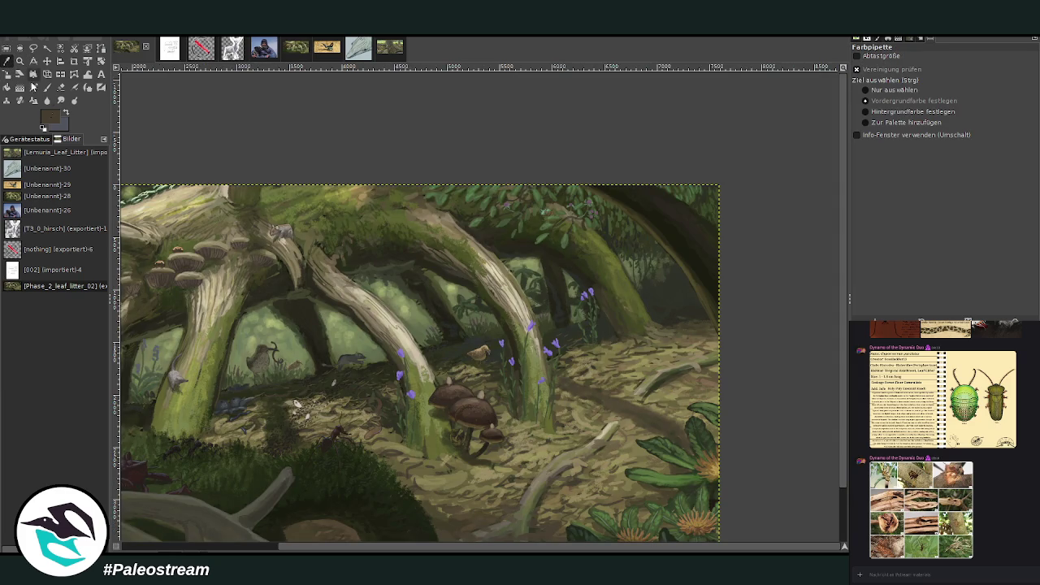
left_click(273, 383)
key("p")
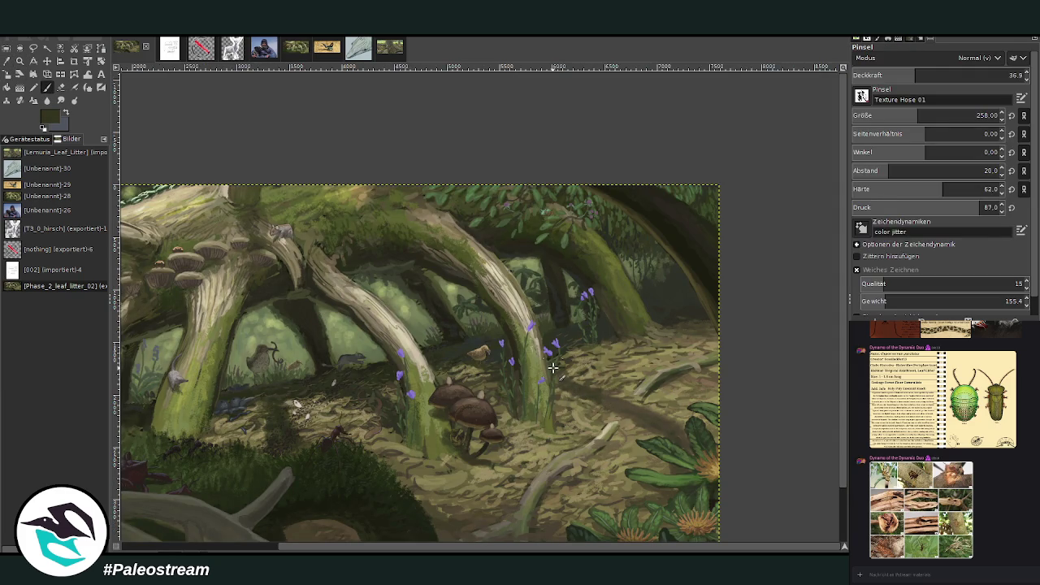
- Zoom into the right part of the scene and make the smaller right-hand layer active for painting
scroll(553, 368, "down", 3)
left_click(20, 60)
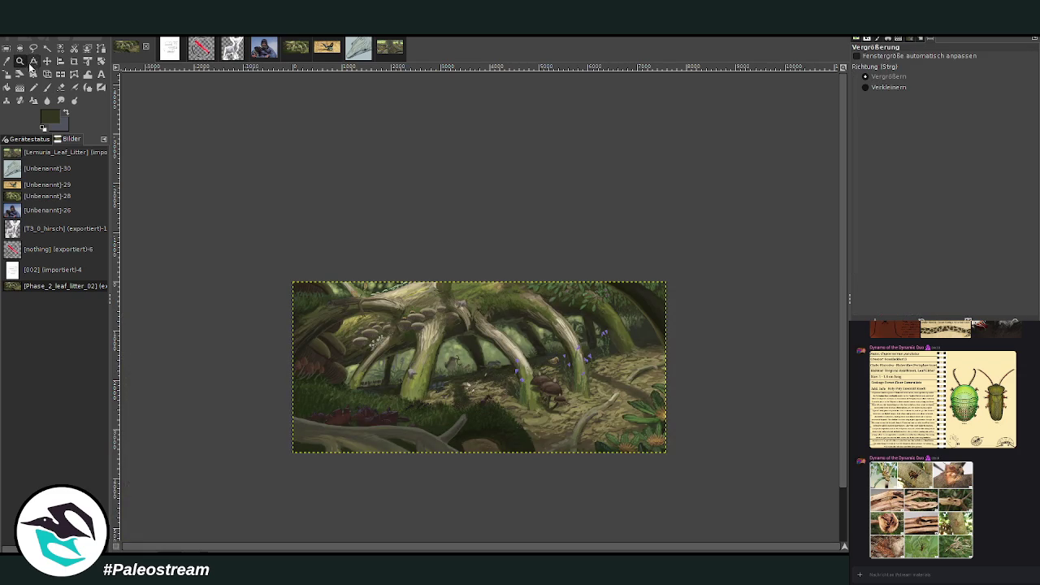
left_click_drag(434, 226, 689, 426)
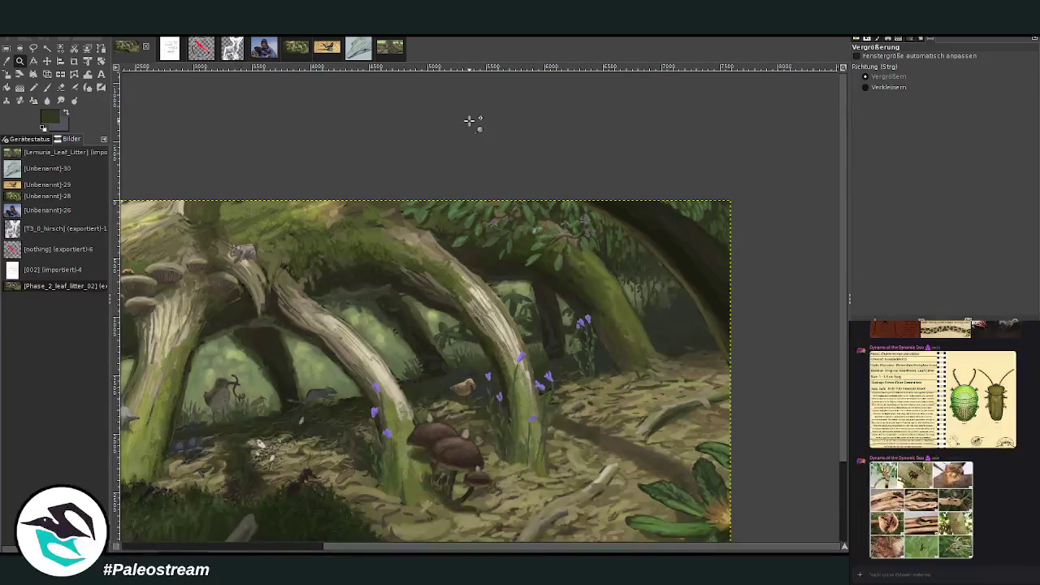
left_click(6, 60)
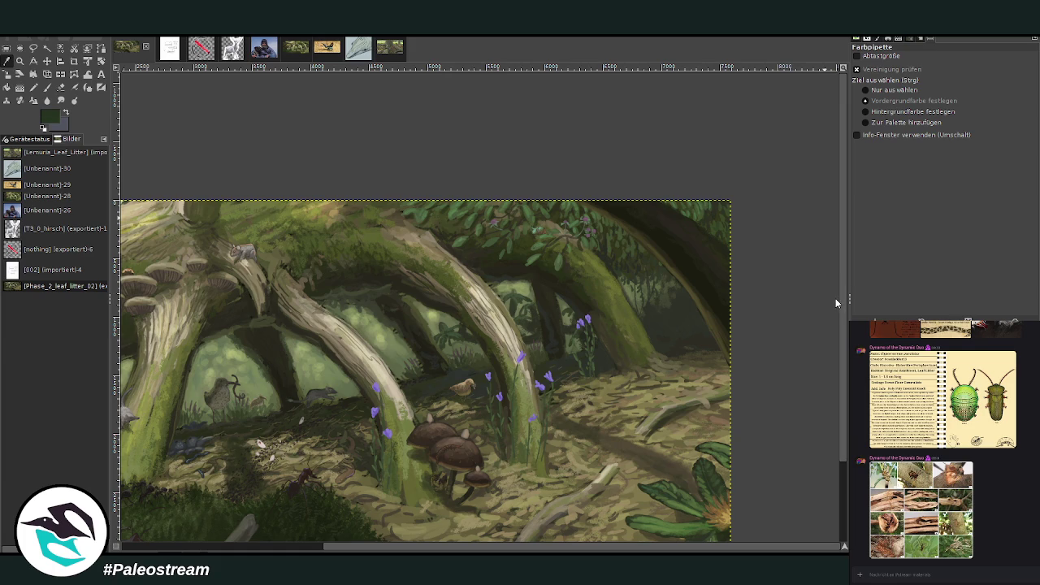
key("ctrl+v")
key("p")
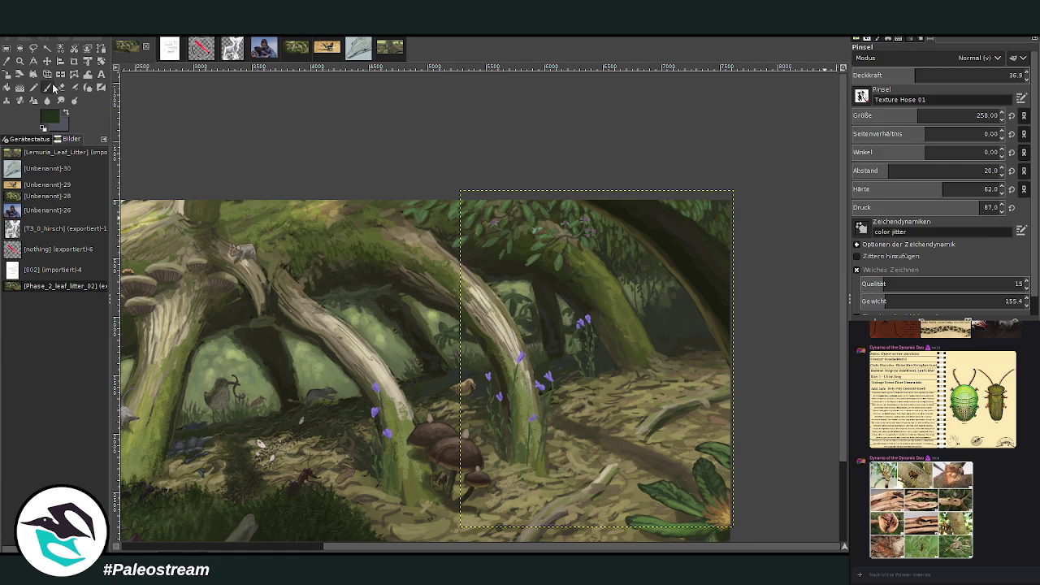
- Set up the Chalk 03 brush at size 172 and opacity 92.1
left_click_drag(934, 74, 992, 76)
left_click(889, 115)
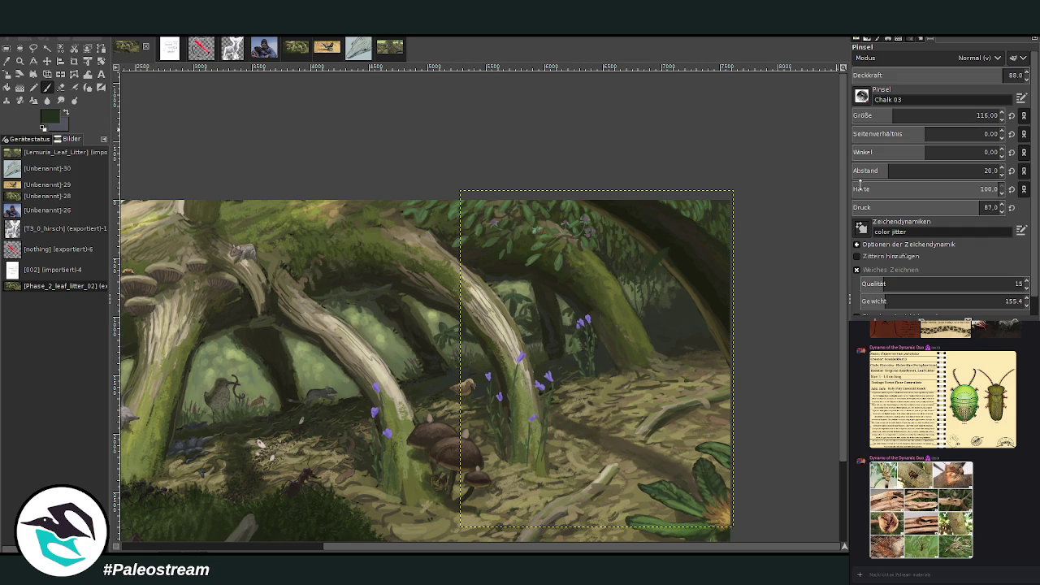
left_click(976, 115)
left_click_drag(997, 74, 1010, 75)
- Paint dark green leaf shapes at the upper right, covering the light ground there
mouse_move(692, 302)
left_mouse_down()
mouse_move(680, 327)
mouse_move(696, 360)
mouse_move(708, 352)
left_mouse_up()
left_click_drag(684, 273, 671, 294)
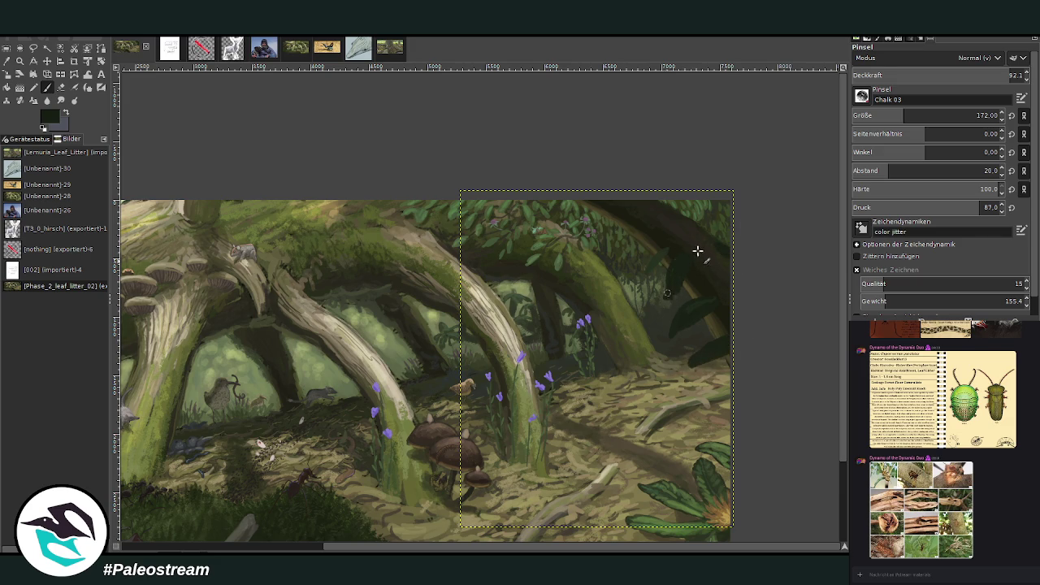
left_click_drag(667, 249, 645, 277)
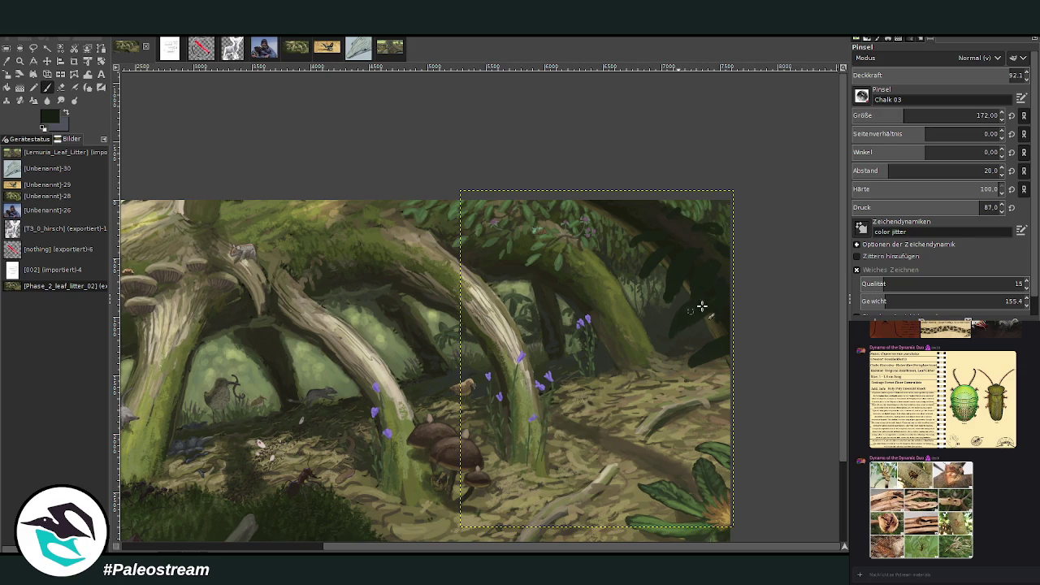
left_click_drag(688, 362, 728, 341)
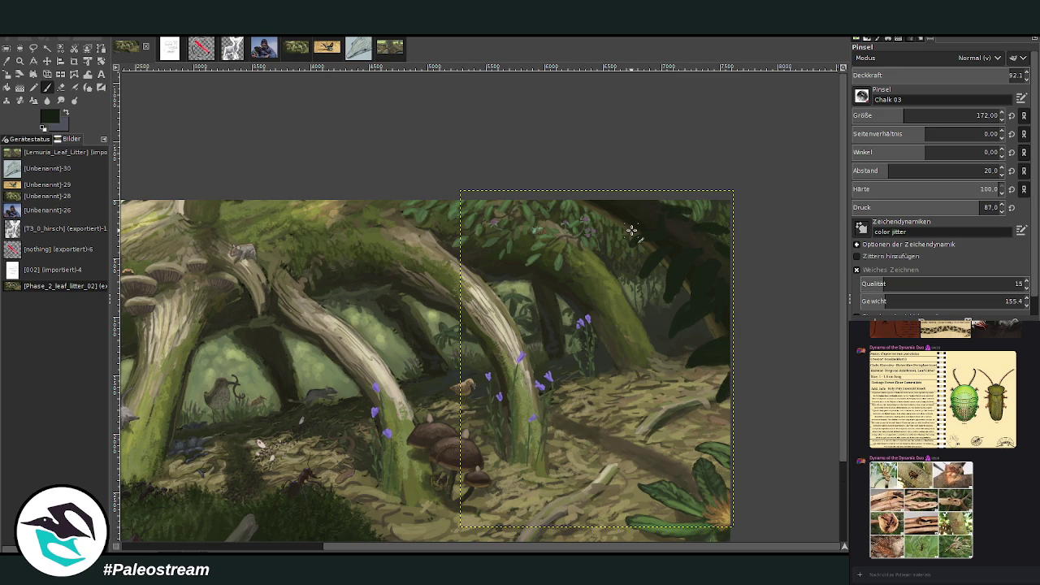
scroll(632, 230, "down", 2)
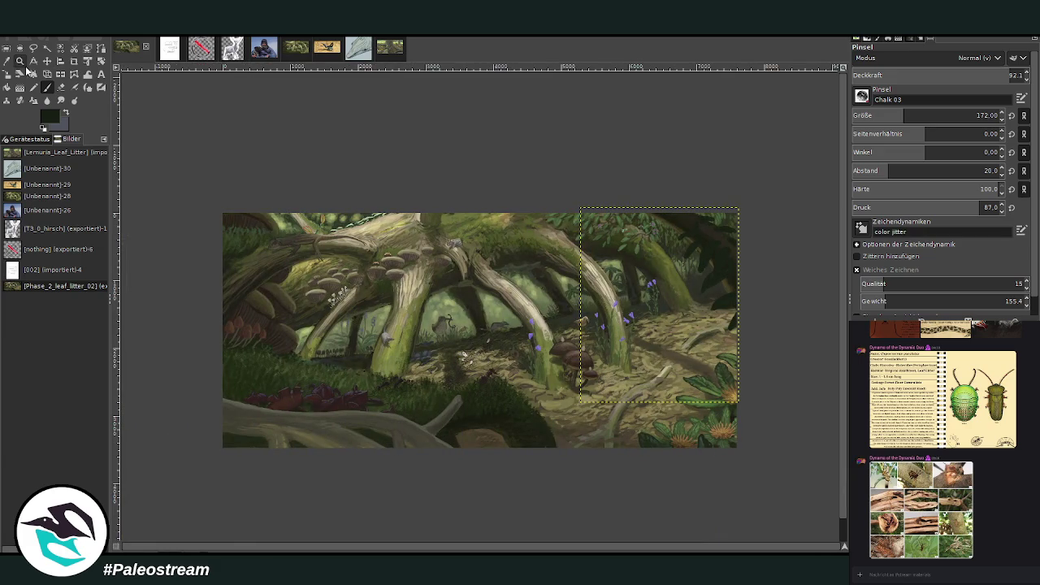
- Zoom into the right area and paint green-grey highlights on the dark leaves at 37.2 opacity
key("z")
left_click_drag(556, 168, 738, 349)
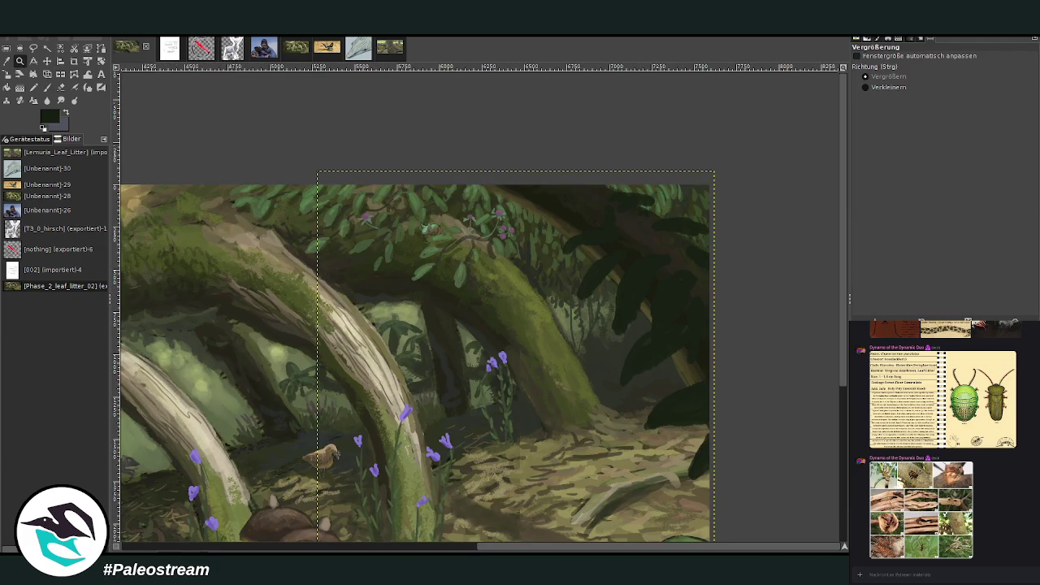
key("p")
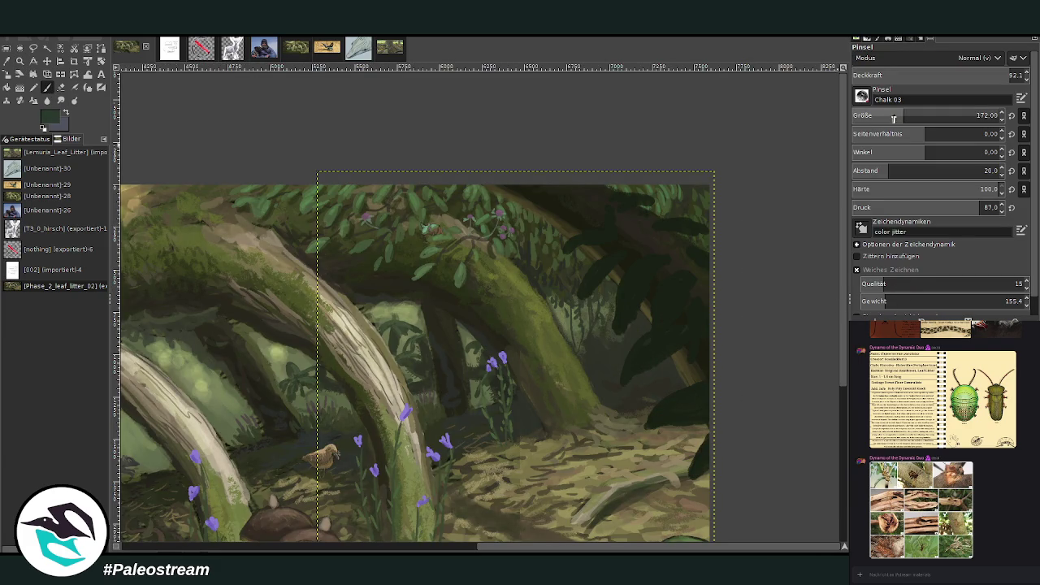
left_click(955, 75)
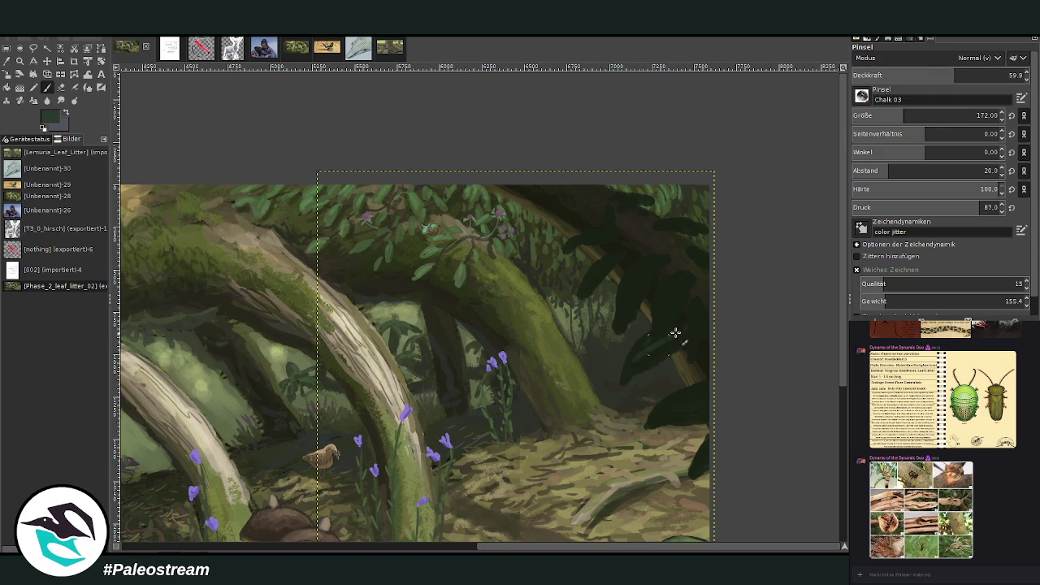
key("less")
left_click_drag(670, 348, 628, 371)
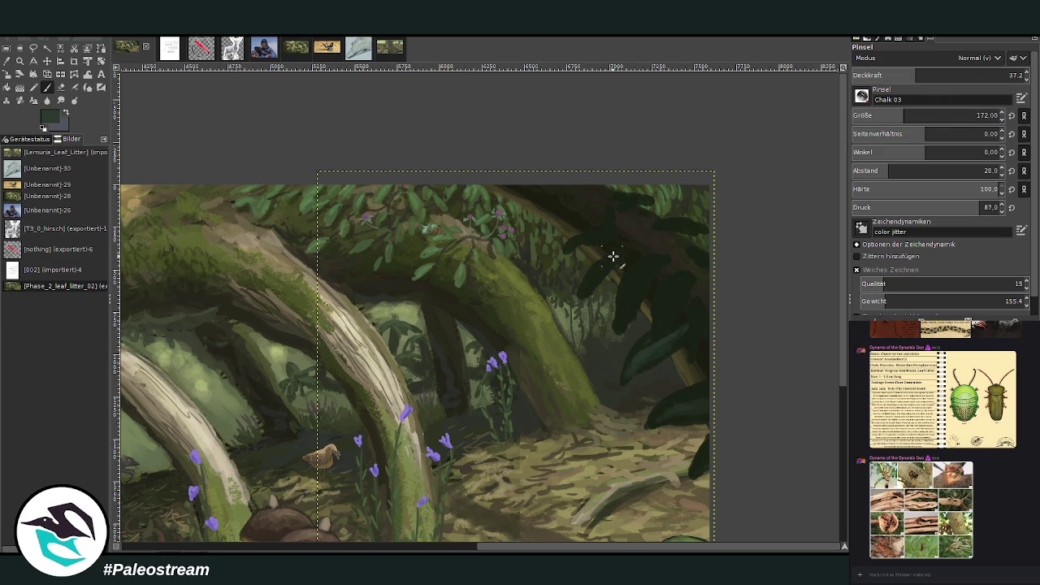
left_click_drag(611, 257, 626, 302)
left_click_drag(673, 335, 664, 356)
left_click_drag(627, 309, 610, 259)
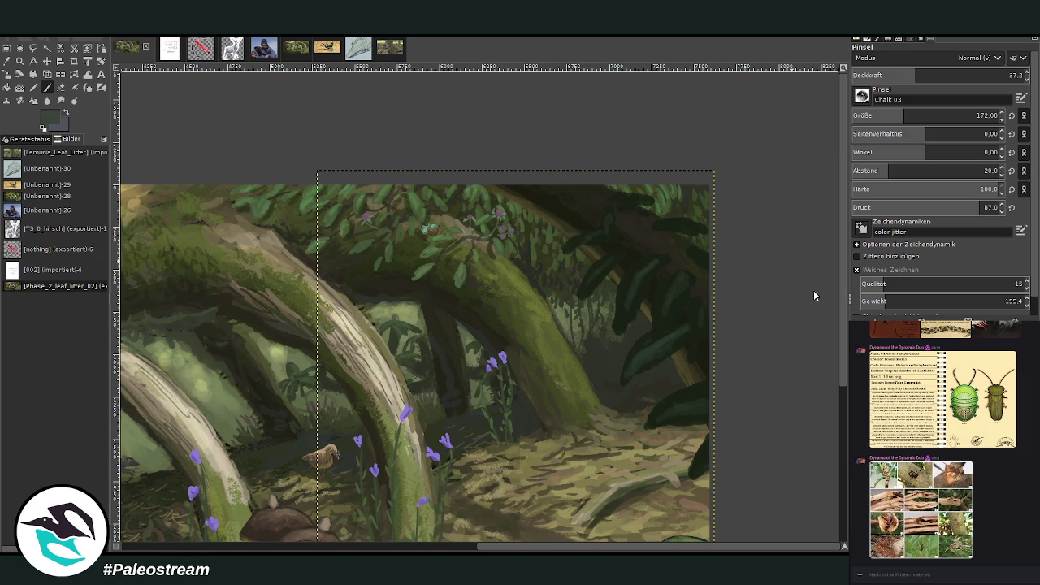
- Set brush size 92, pick a near-black colour, set opacity 34.4, then fit the painting
left_click(981, 115)
key("BackSpace")
key("Return")
left_click_drag(881, 118, 887, 118)
left_click_drag(913, 77, 891, 77)
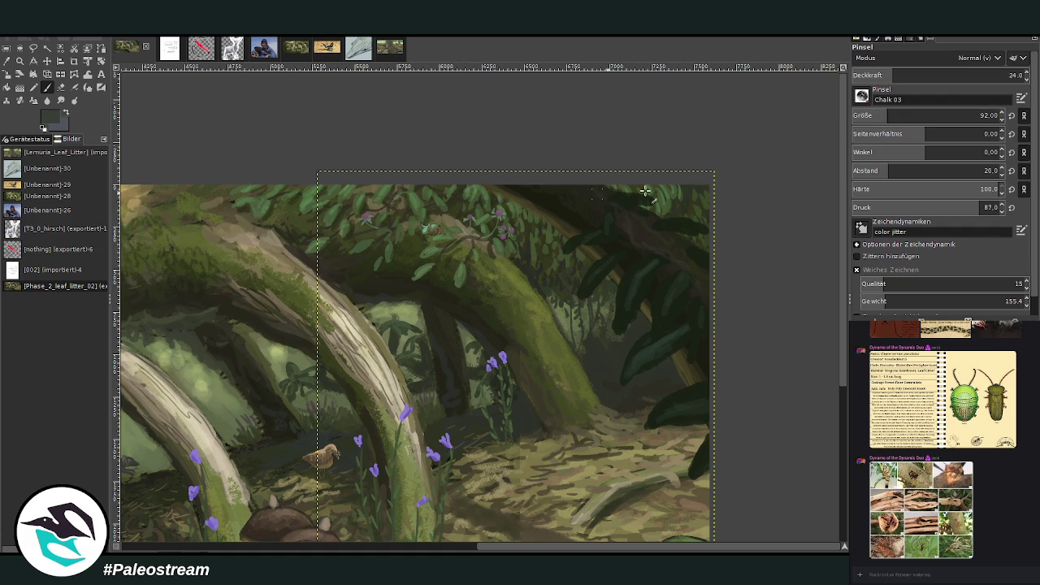
left_click(816, 299, "ctrl")
left_click_drag(913, 76, 931, 76)
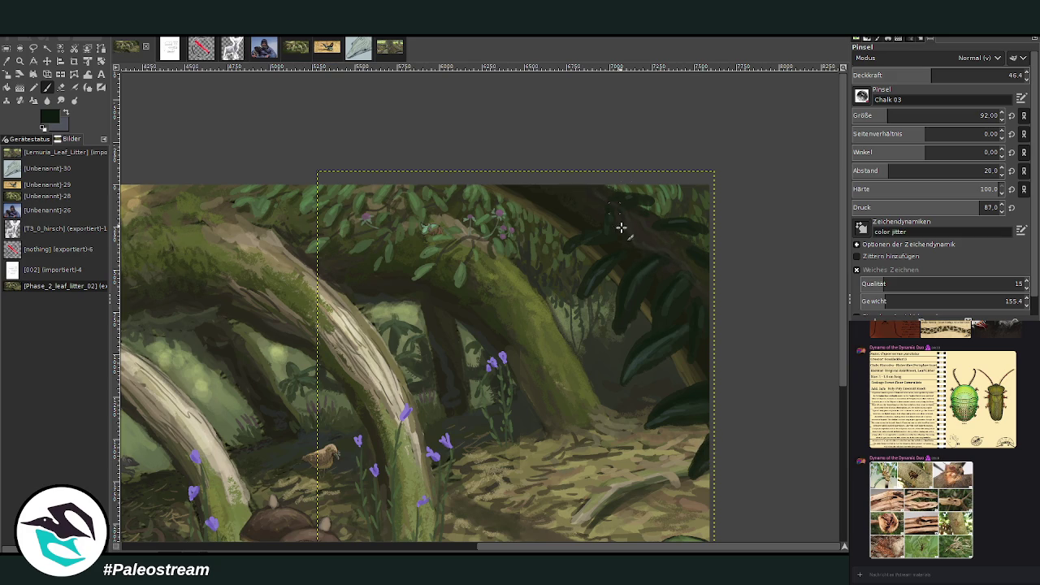
left_click_drag(927, 76, 908, 76)
key("shift+ctrl+j")
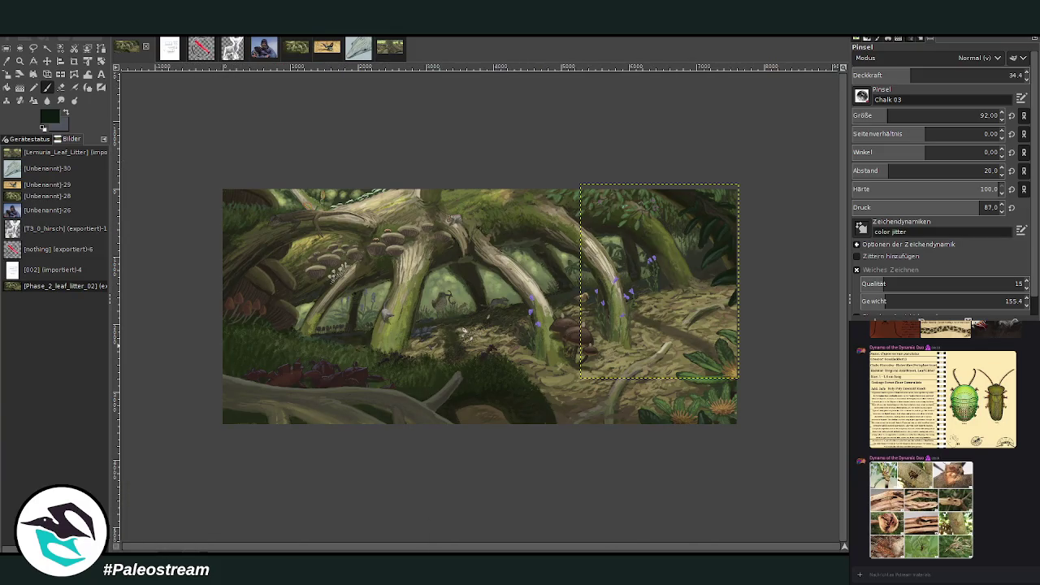
- Merge the painted patch down and fit the layer boundary to the image
left_click(20, 61)
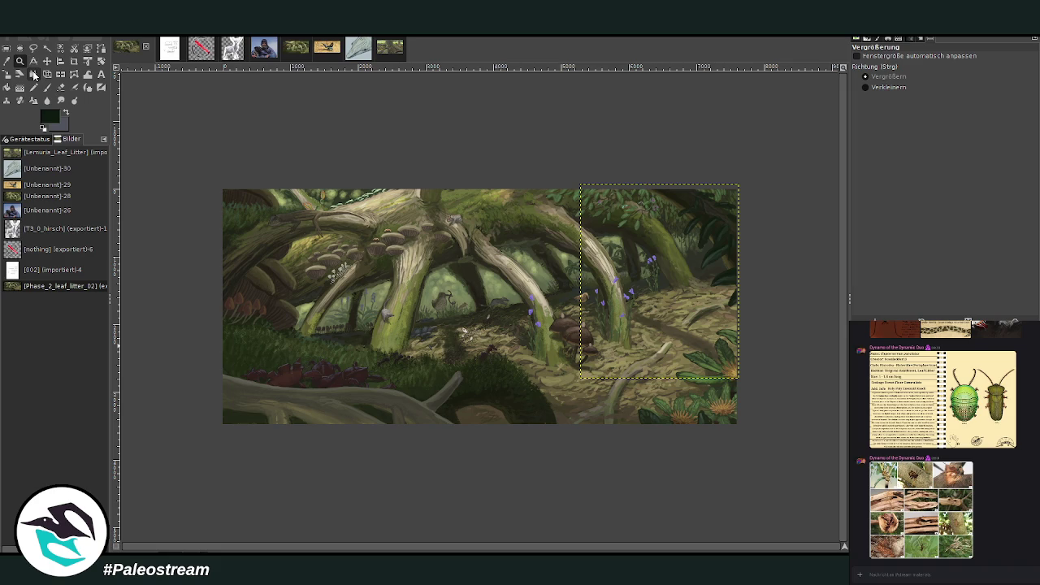
key("ctrl+z")
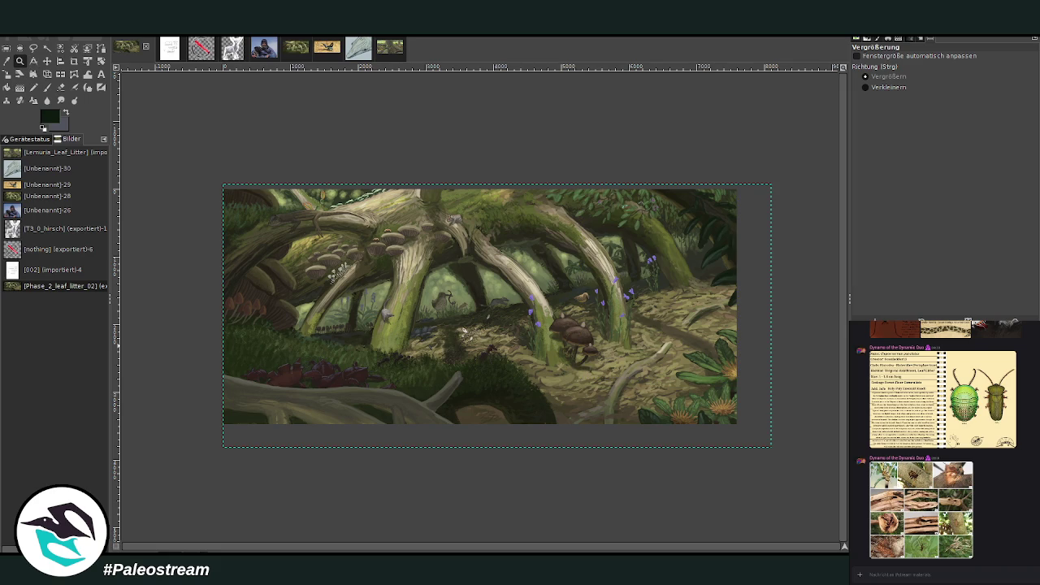
key("ctrl+z")
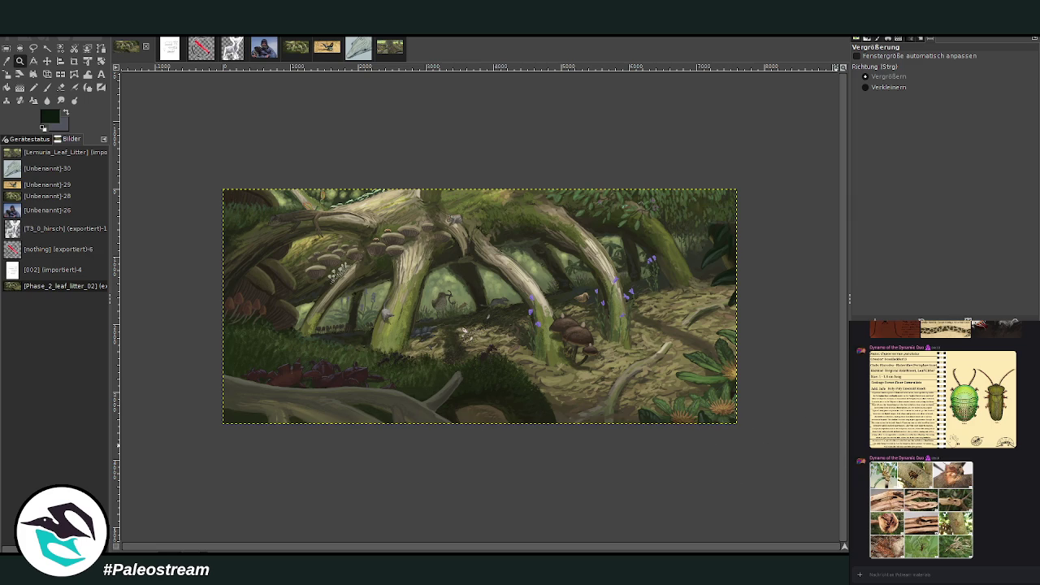
- Brighten, darken and reshape the dark foliage along the upper-right edge
left_click_drag(658, 195, 731, 297)
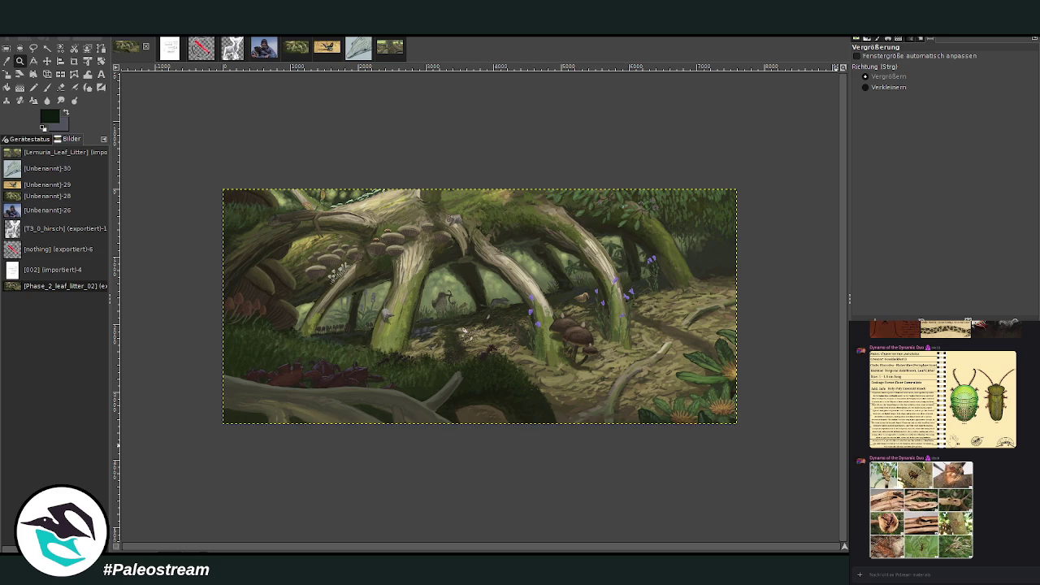
mouse_move(650, 191)
left_mouse_down()
mouse_move(709, 216)
mouse_move(732, 305)
left_mouse_up()
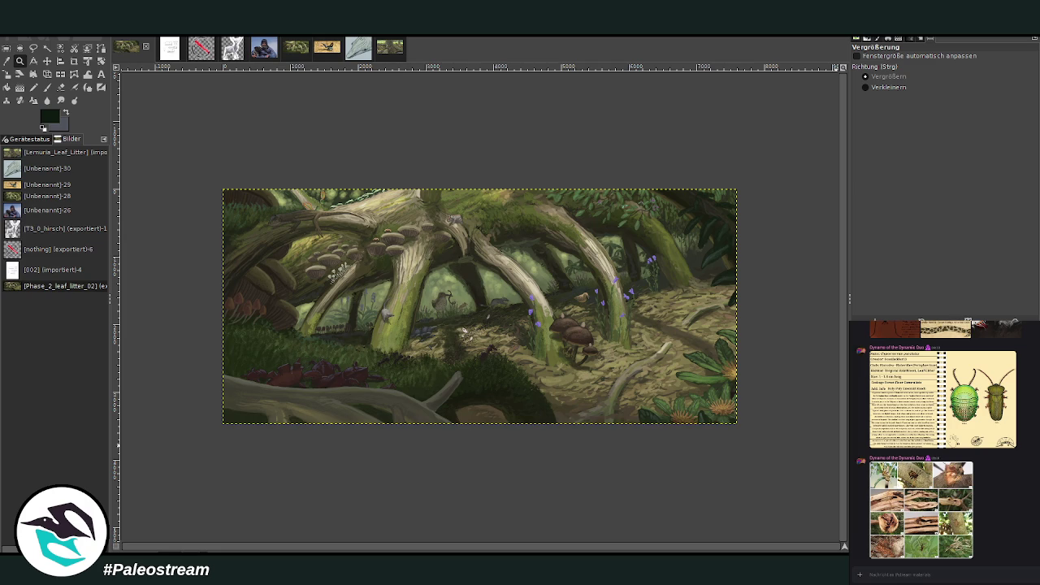
left_click_drag(707, 195, 715, 255)
left_click_drag(732, 298, 726, 283)
mouse_move(684, 213)
left_mouse_down()
mouse_move(727, 205)
mouse_move(723, 277)
left_mouse_up()
- Lighten small spots and the leaf-litter ground on the right, then paste a copied image piece
mouse_move(692, 325)
left_mouse_down()
mouse_move(712, 316)
mouse_move(728, 286)
left_mouse_up()
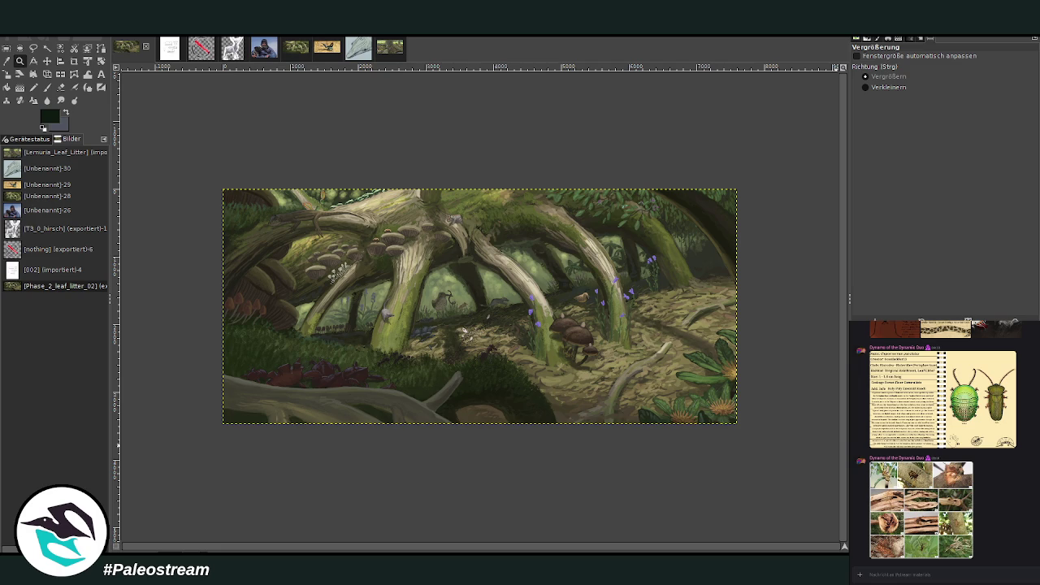
left_click_drag(682, 333, 715, 354)
left_click_drag(635, 314, 717, 359)
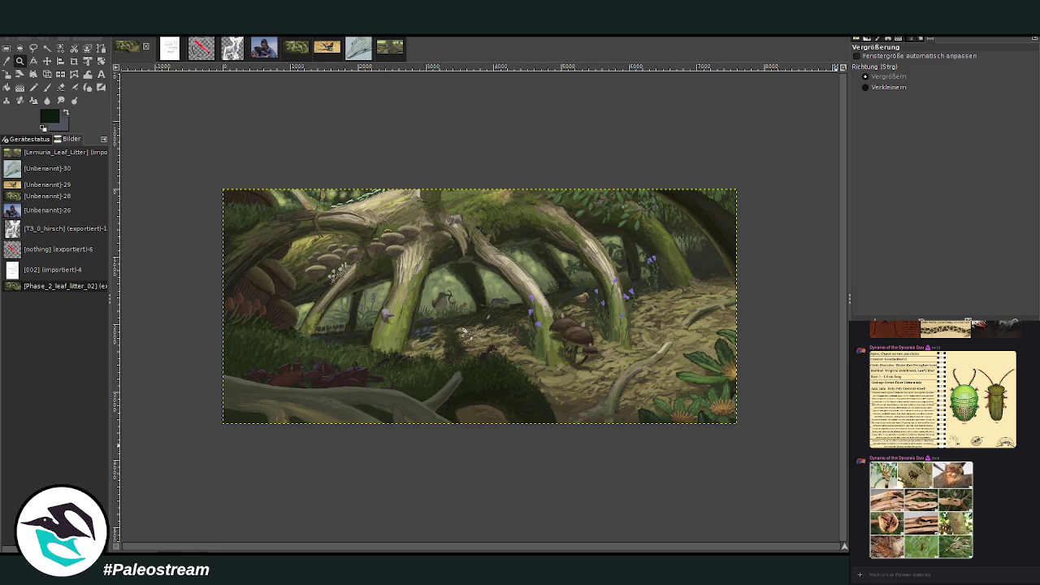
key("ctrl+v")
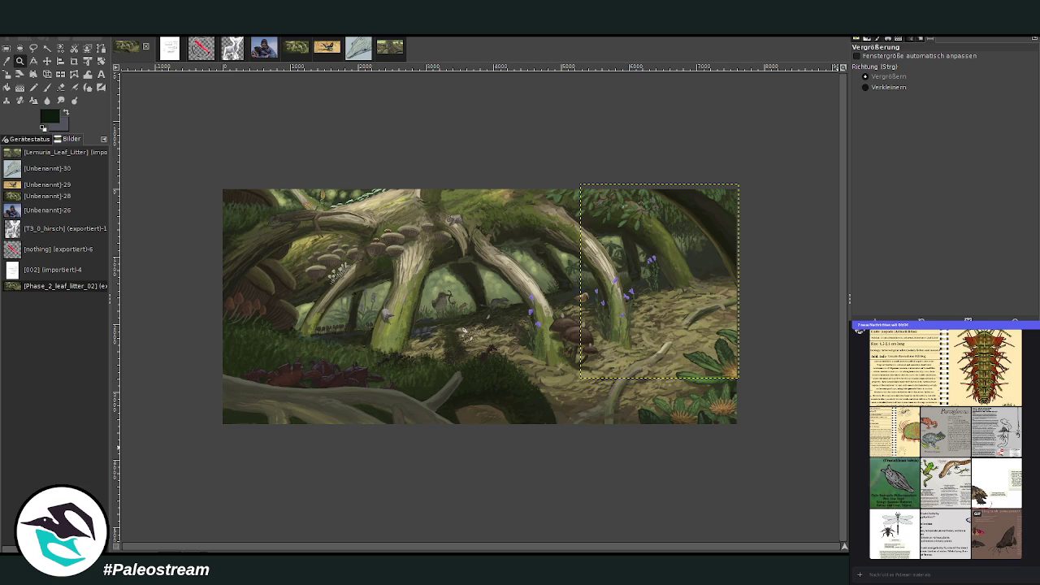
key("ctrl+z")
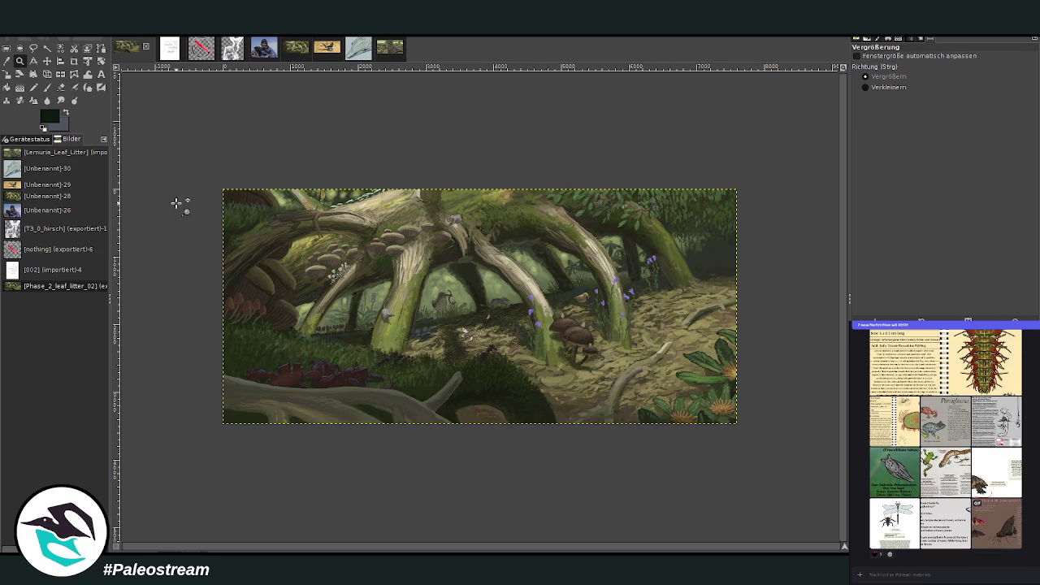
left_click_drag(193, 163, 780, 436)
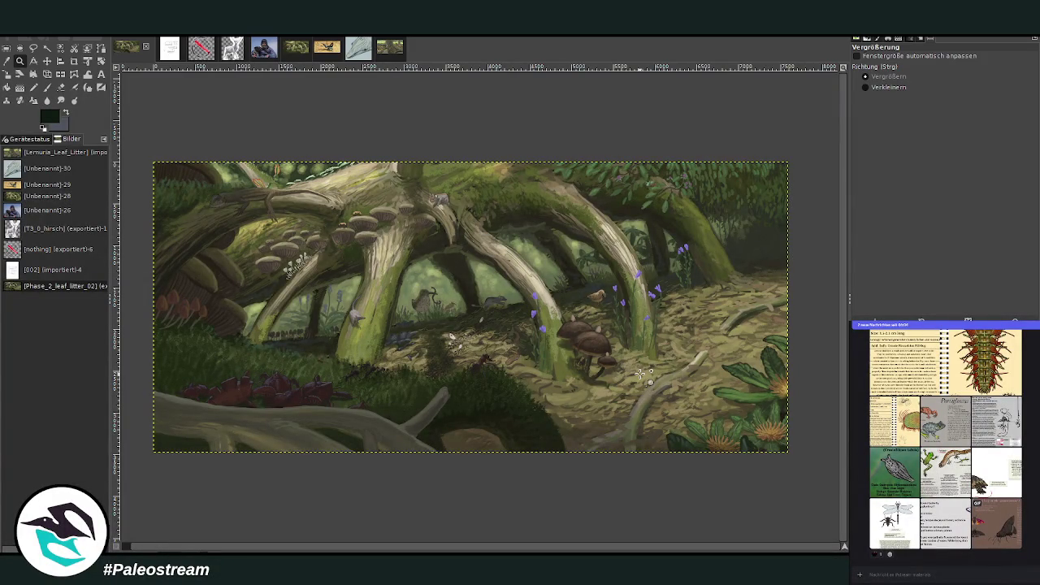
- Magnify the left area with the shelf mushrooms, mossy roots and red crabs, then return to the Paintbrush
left_click_drag(187, 173, 542, 496)
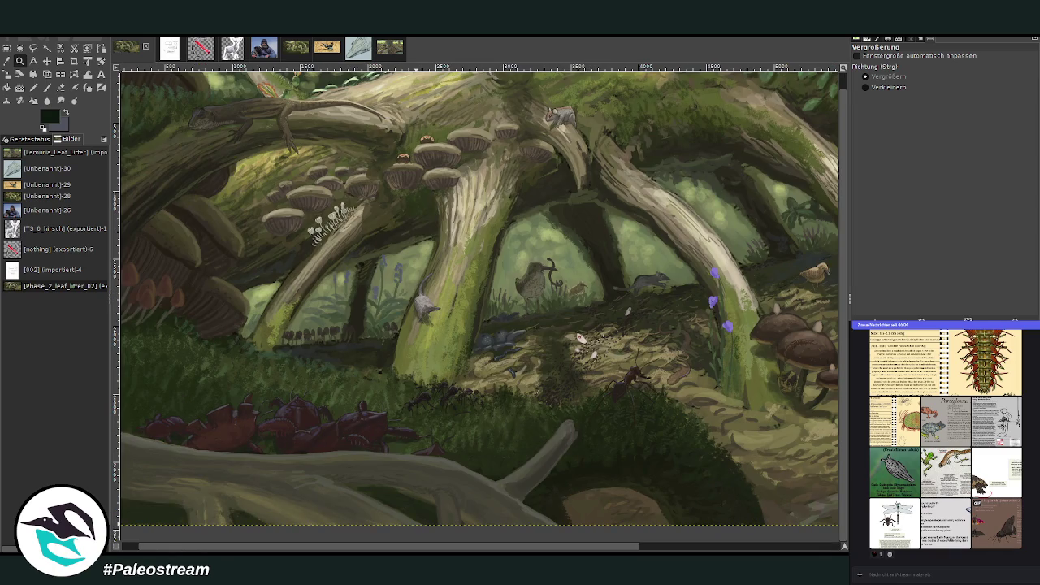
scroll(456, 546, "left", 1)
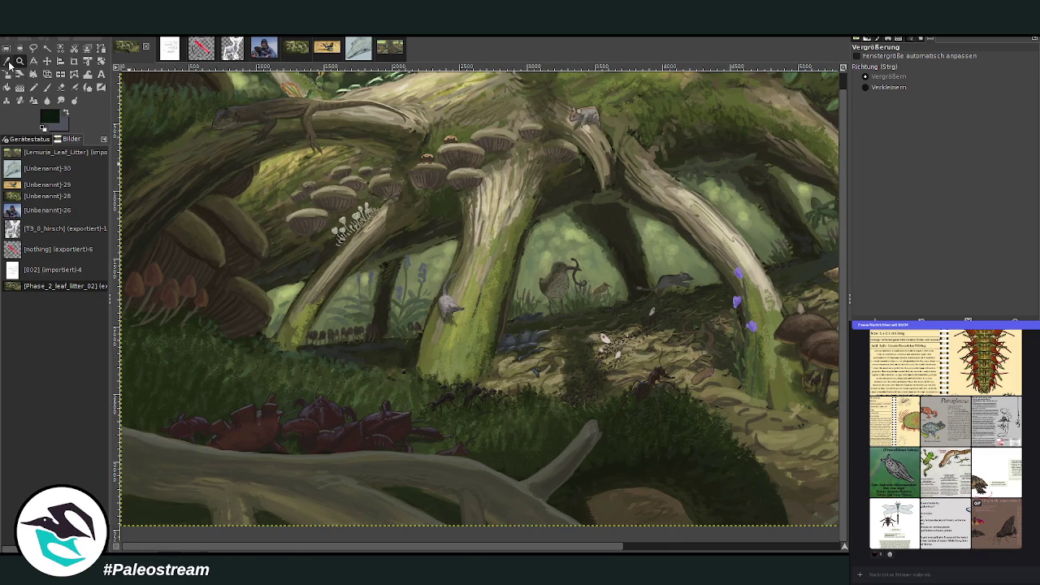
left_click(6, 61)
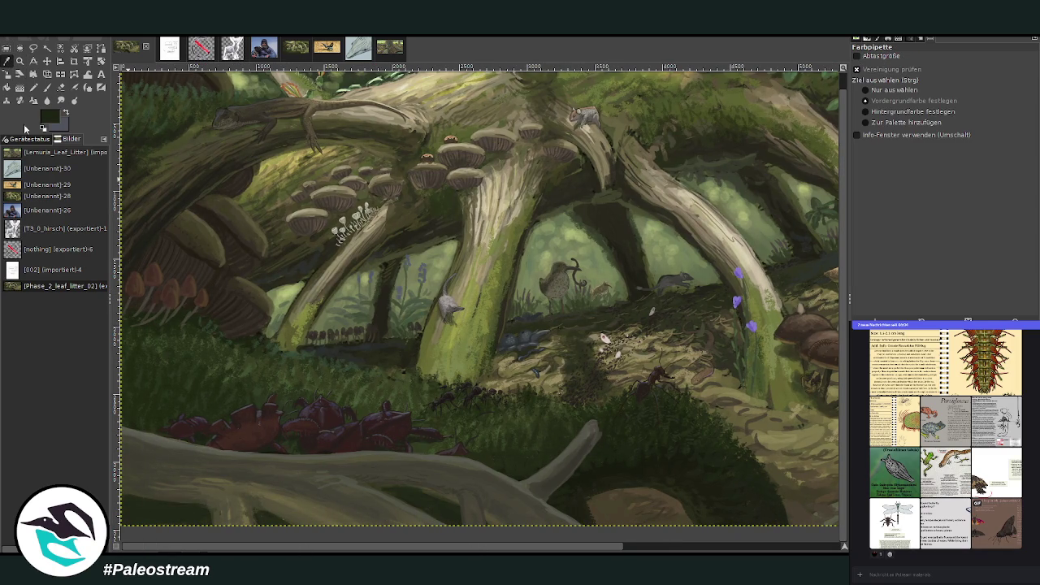
left_click(46, 87)
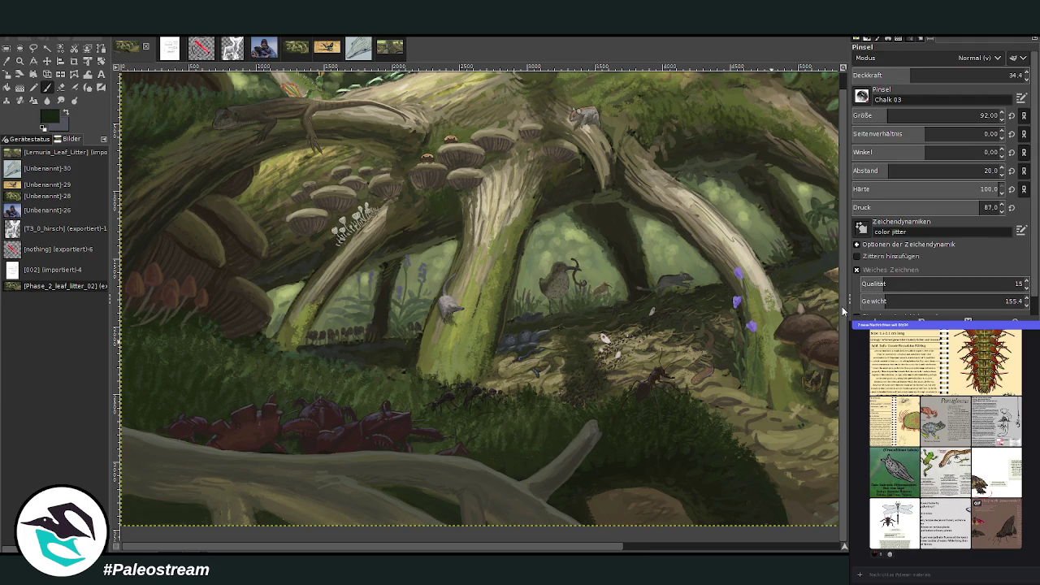
- Try a large brush at about 20 opacity over the grass and branch, then undo it
scroll(903, 60, "down", 5)
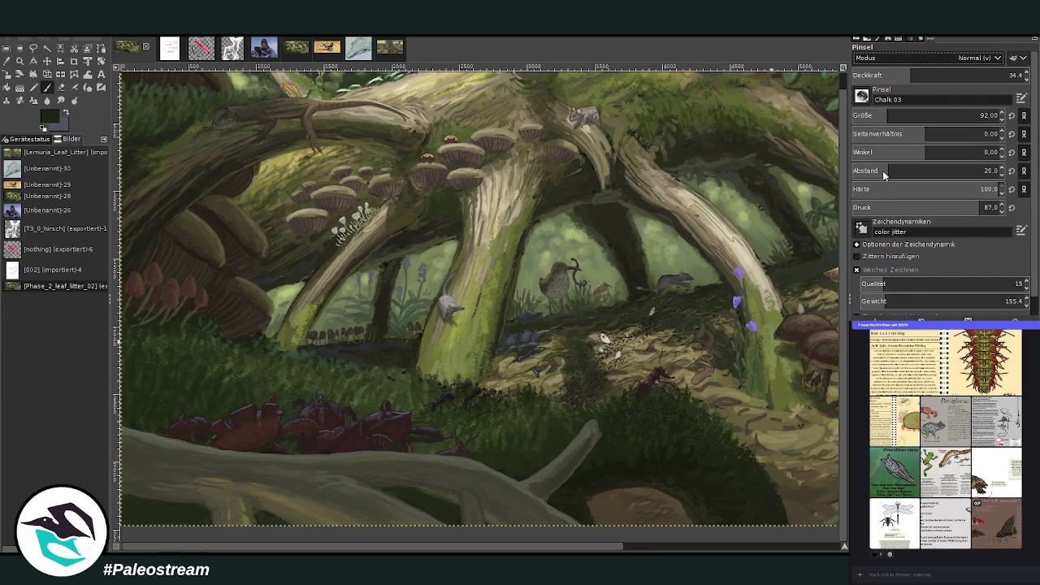
left_click_drag(912, 115, 1000, 115)
left_click(885, 74)
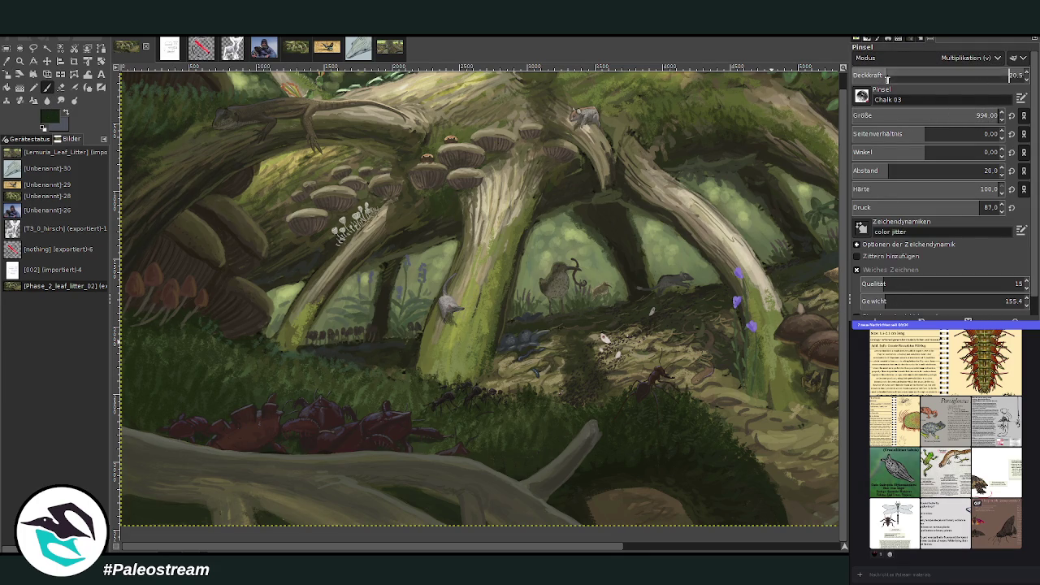
mouse_move(532, 462)
left_mouse_down()
mouse_move(296, 428)
mouse_move(174, 378)
mouse_move(221, 426)
left_mouse_up()
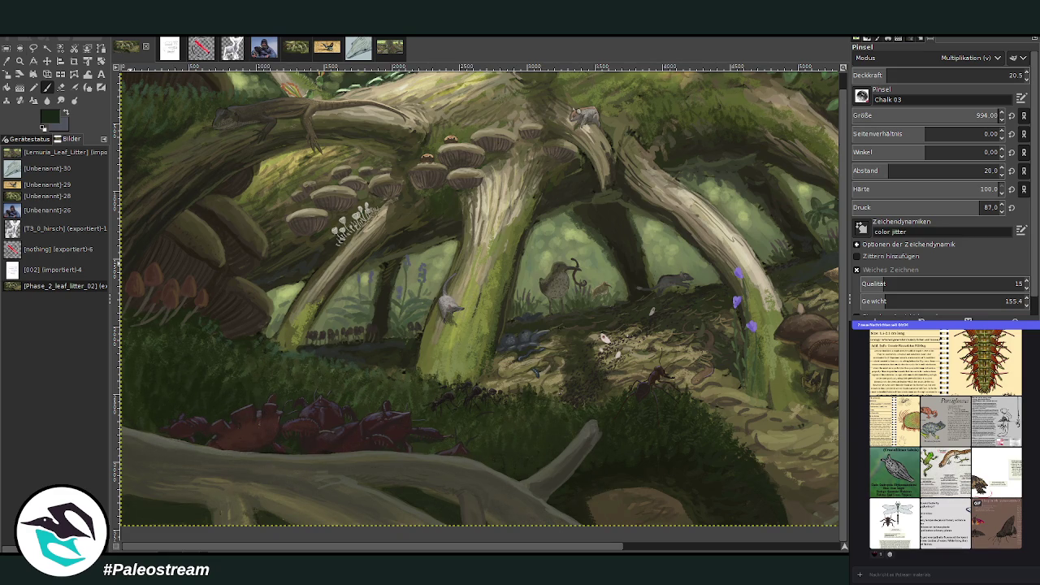
key("ctrl+z")
key("ctrl+z")
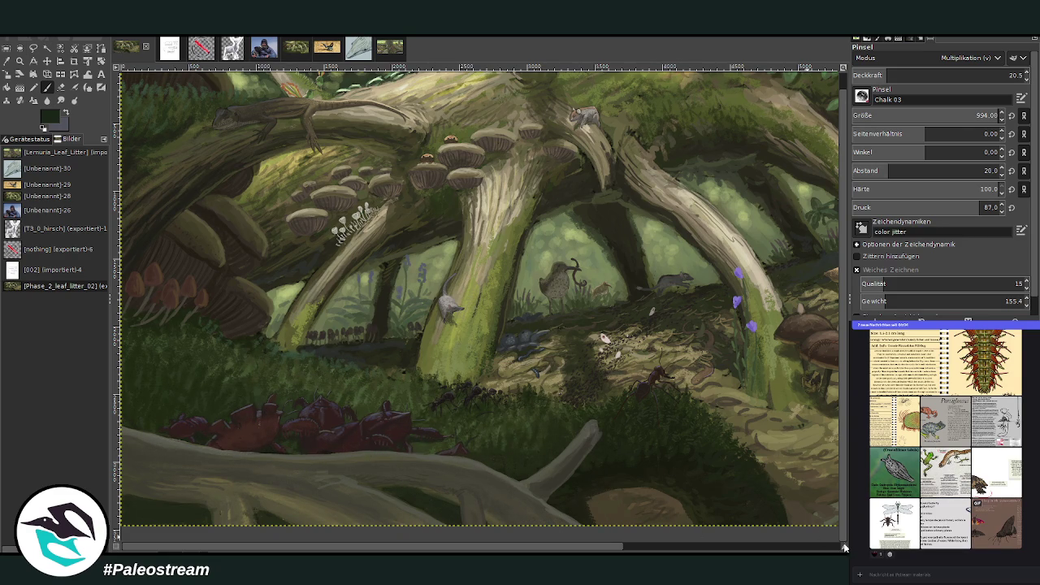
key("minus")
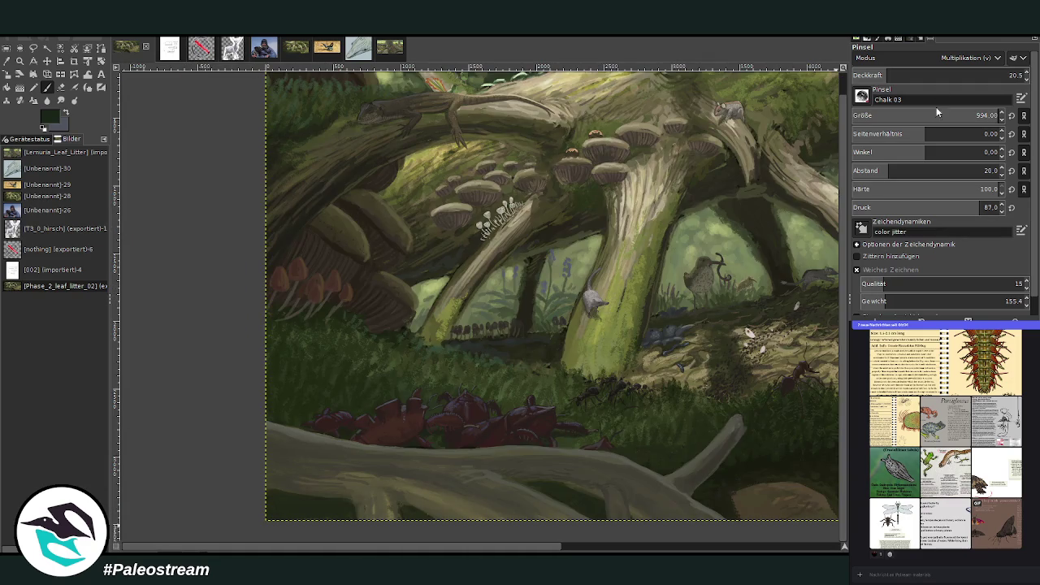
- Shade the red crabs and grass along the log with size 796, then 513 brush strokes
left_click(948, 115)
left_click_drag(947, 116, 975, 115)
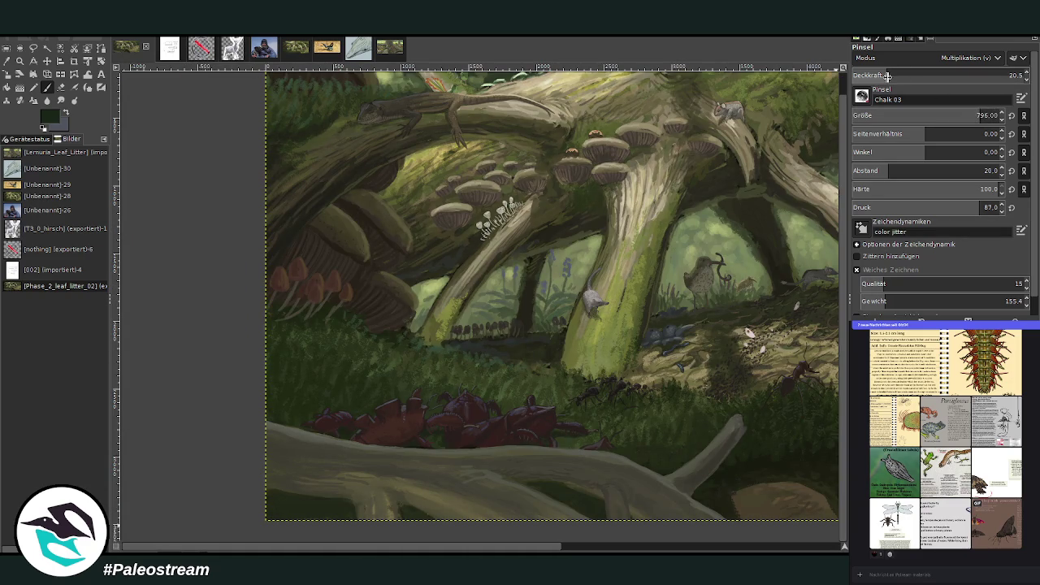
mouse_move(574, 440)
left_mouse_down()
mouse_move(622, 441)
mouse_move(344, 393)
mouse_move(381, 423)
mouse_move(524, 425)
mouse_move(220, 344)
mouse_move(242, 360)
mouse_move(329, 382)
mouse_move(331, 366)
mouse_move(308, 348)
mouse_move(256, 359)
mouse_move(217, 408)
left_mouse_up()
key("less")
key("less")
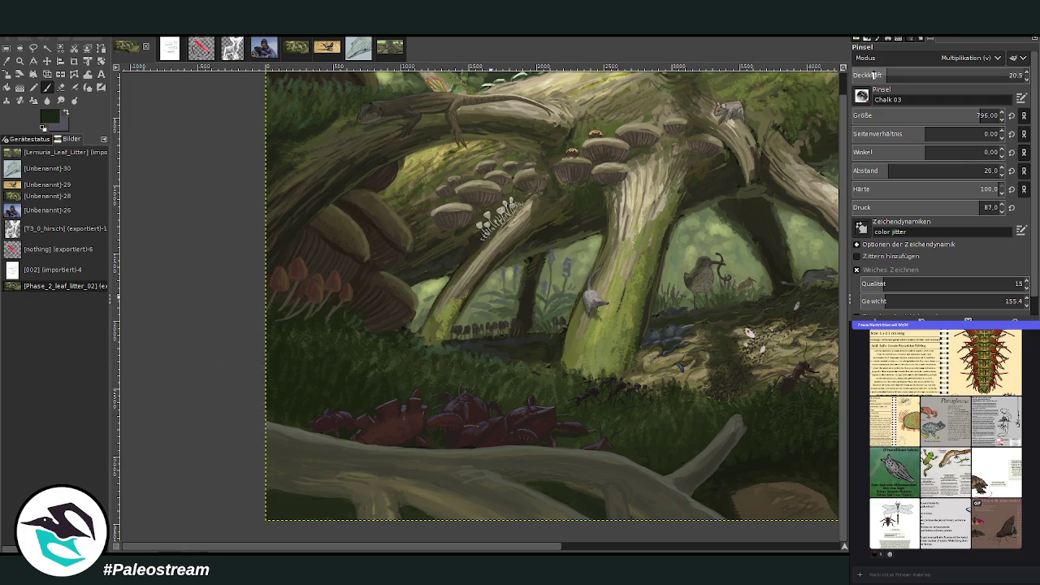
mouse_move(305, 444)
left_mouse_down()
mouse_move(219, 408)
mouse_move(219, 353)
mouse_move(829, 74)
left_mouse_up()
left_click(975, 116)
mouse_move(617, 449)
left_mouse_down()
mouse_move(655, 441)
mouse_move(544, 436)
mouse_move(639, 424)
mouse_move(731, 436)
mouse_move(748, 455)
mouse_move(569, 455)
mouse_move(659, 474)
mouse_move(548, 463)
mouse_move(766, 441)
mouse_move(404, 228)
left_mouse_up()
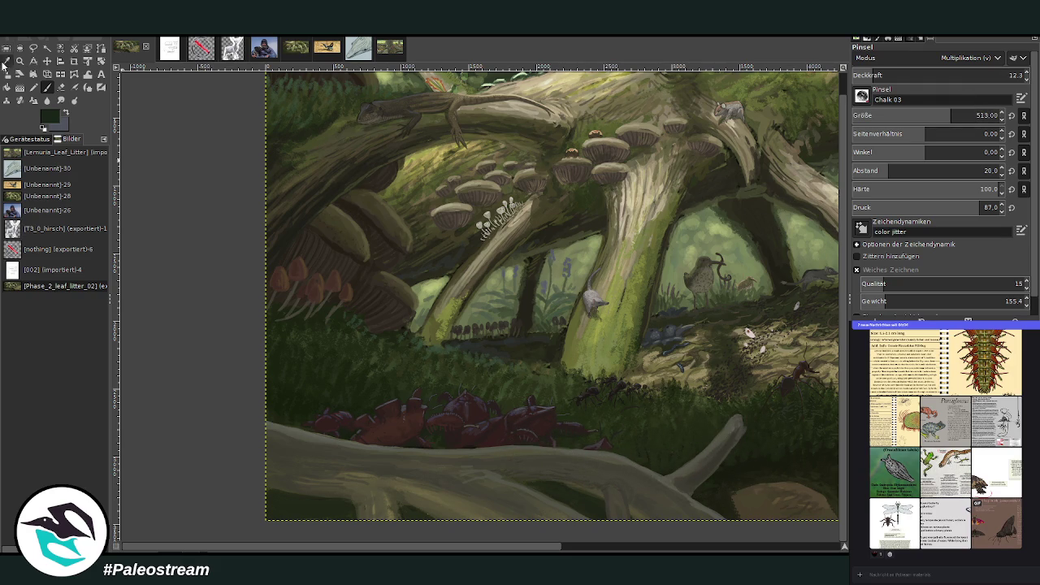
left_click(20, 61)
- Zoom out three steps, then drag a zoom frame so the whole painting fills the view
left_click(888, 87)
left_click(280, 210)
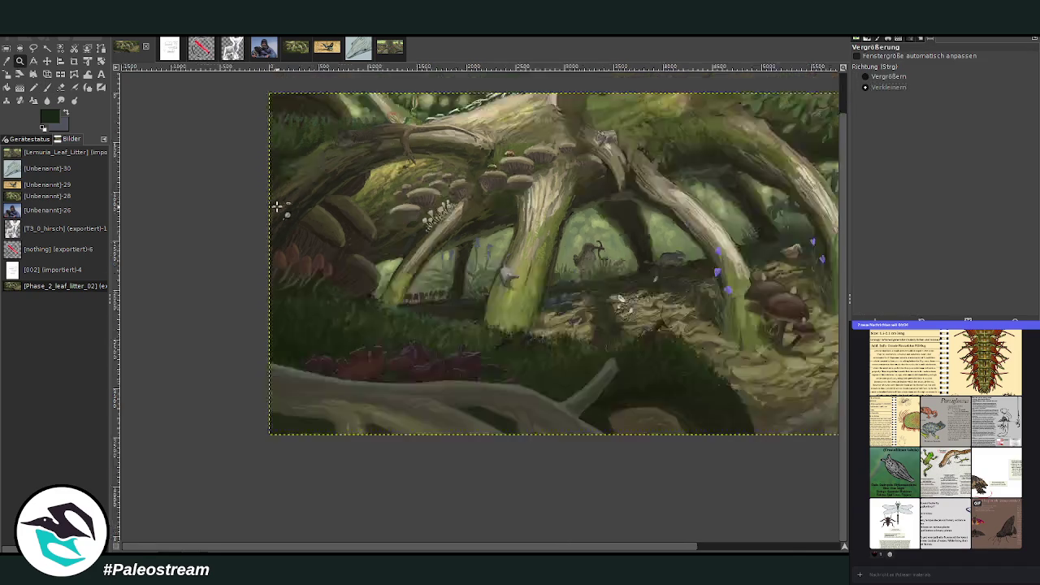
left_click(278, 209)
left_click(270, 201)
left_click(889, 75)
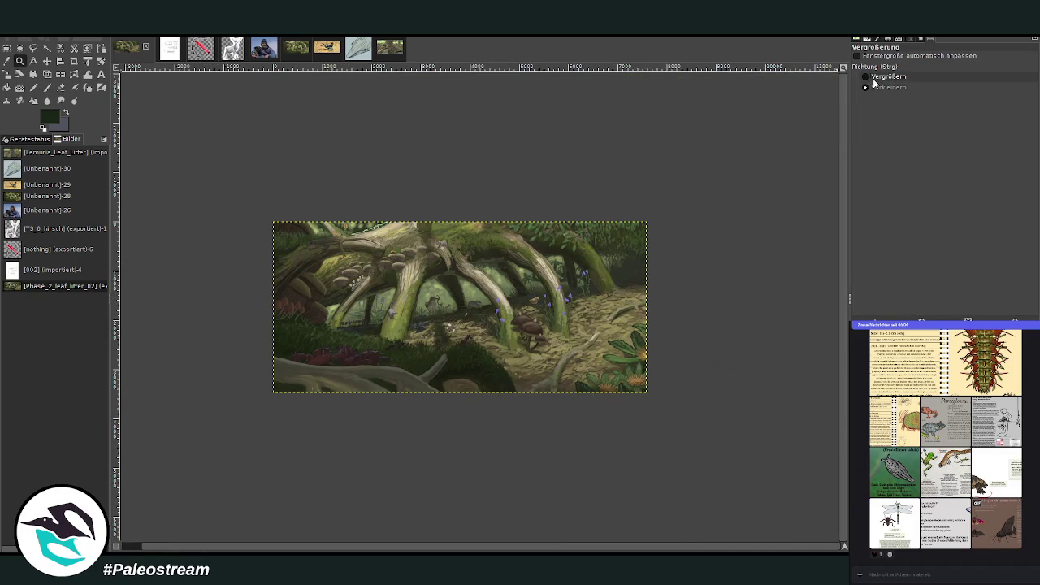
left_click_drag(266, 197, 544, 358)
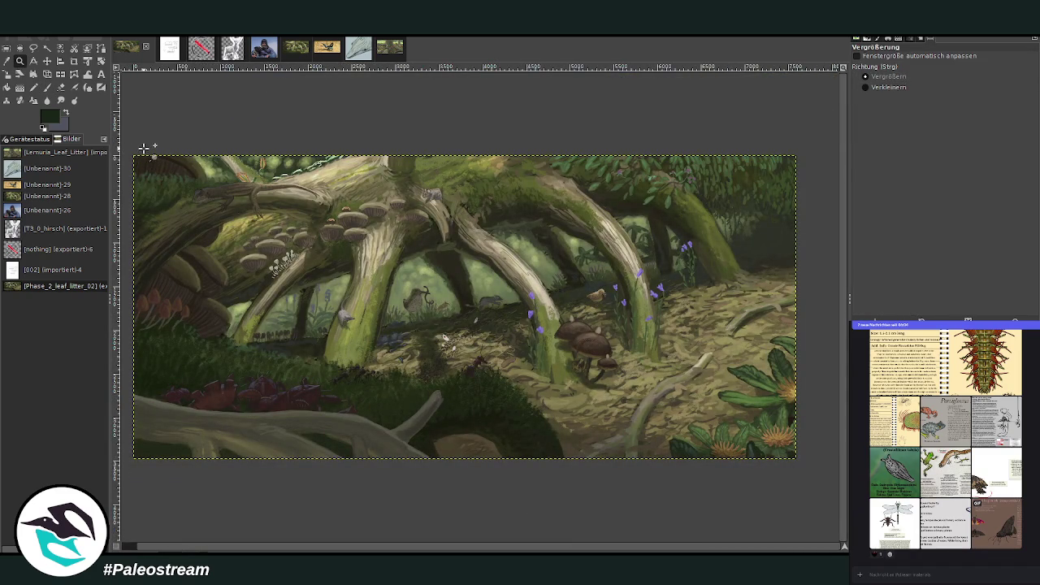
left_click_drag(128, 148, 796, 468)
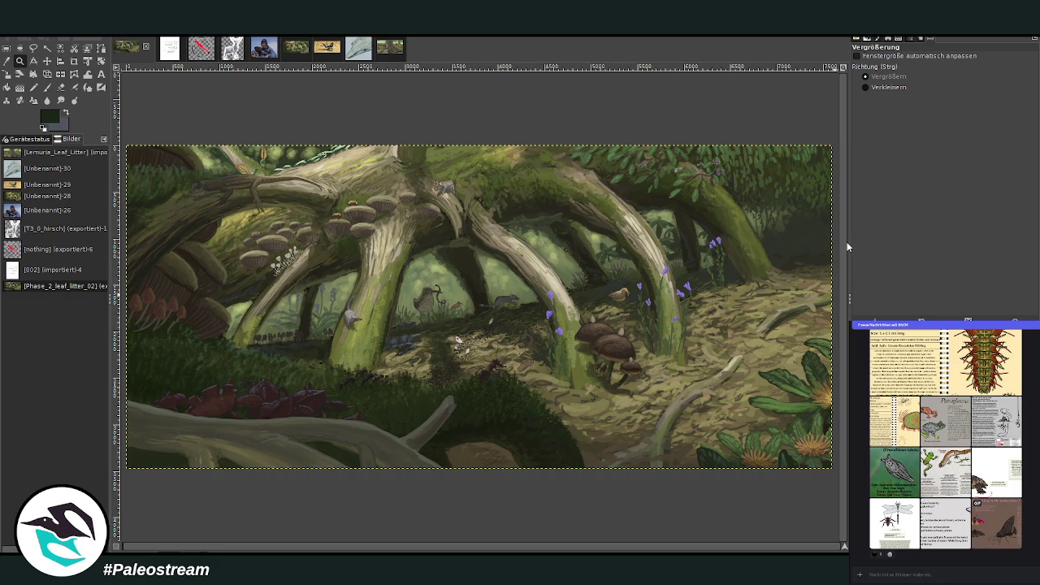
- Zoom out again with Ctrl-clicks and re-frame the painting to fill the canvas area
key("ctrl")
left_click(527, 260)
left_click(746, 199)
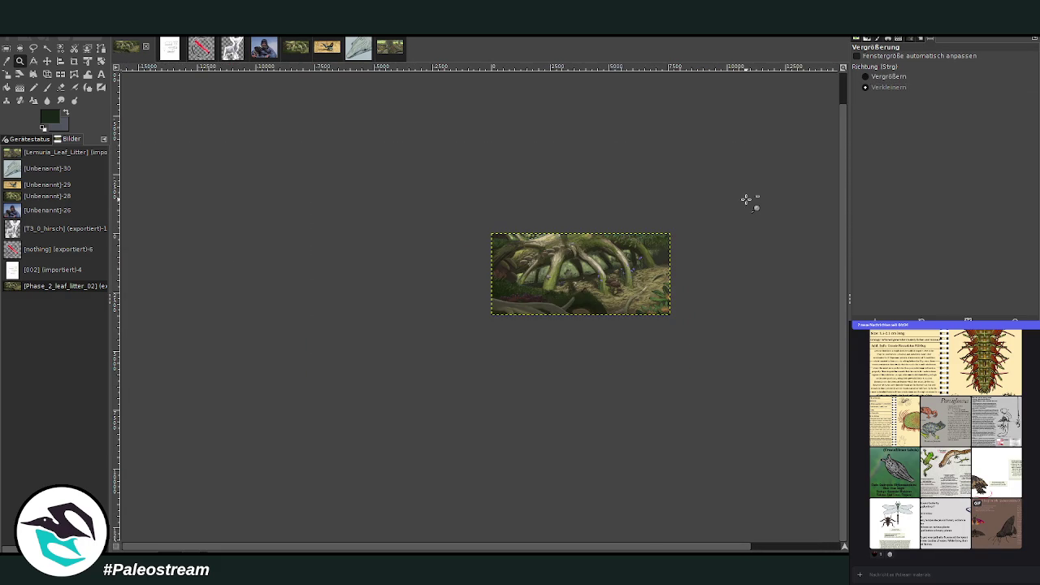
left_click_drag(474, 215, 712, 334)
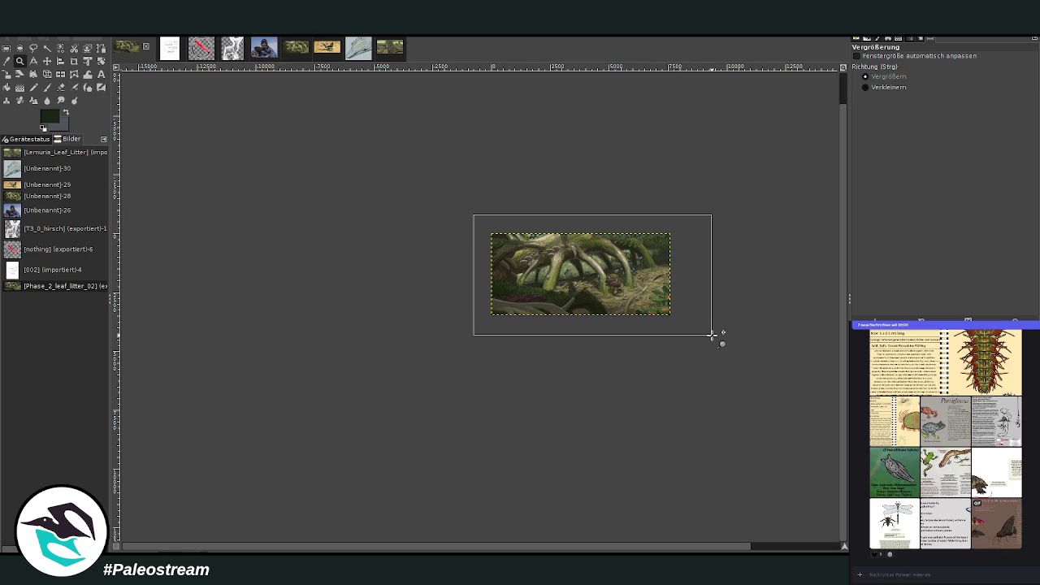
left_click_drag(164, 176, 718, 434)
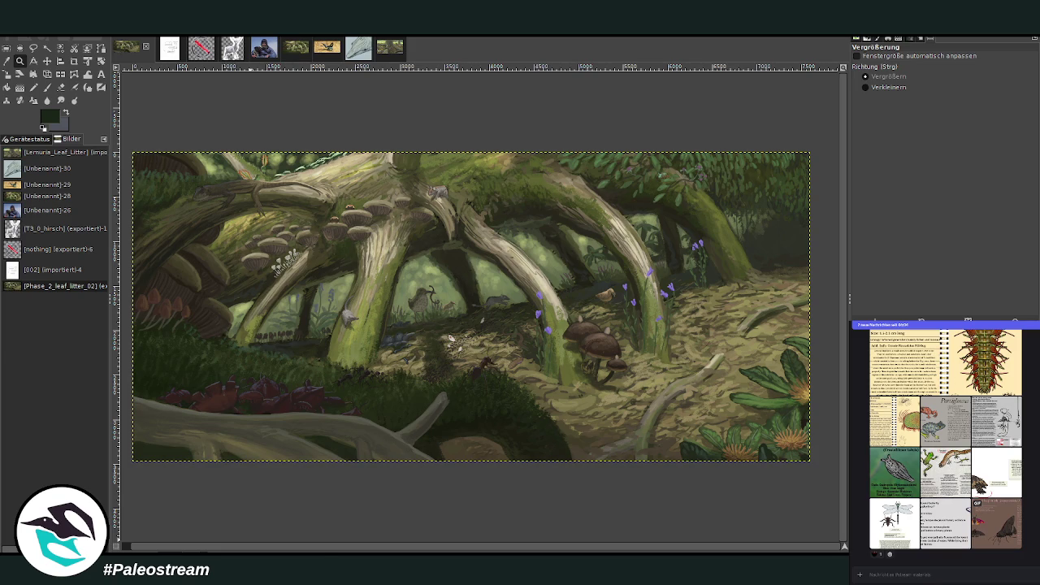
scroll(268, 547, "left", 1)
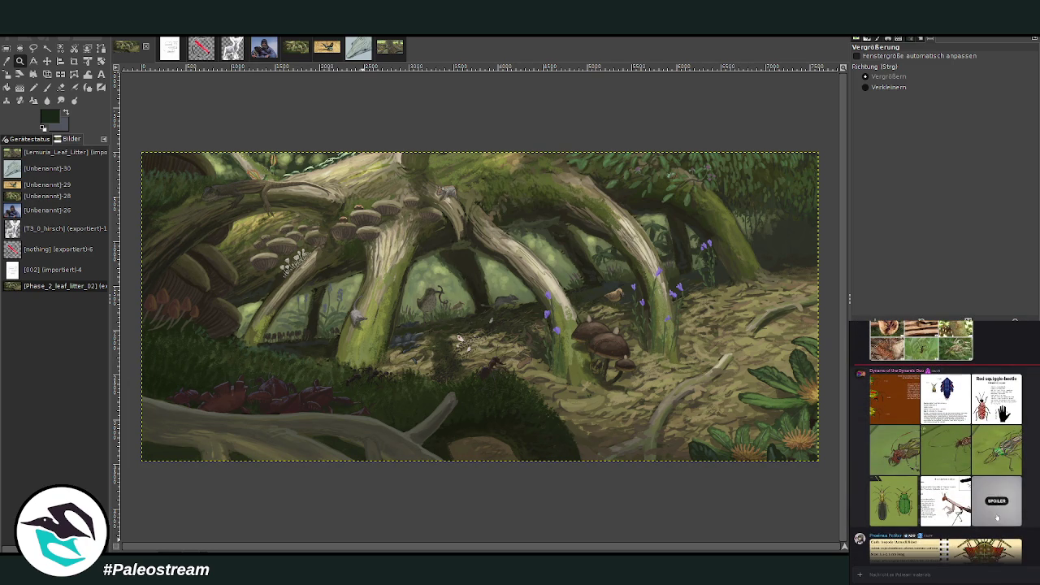
left_click(997, 499)
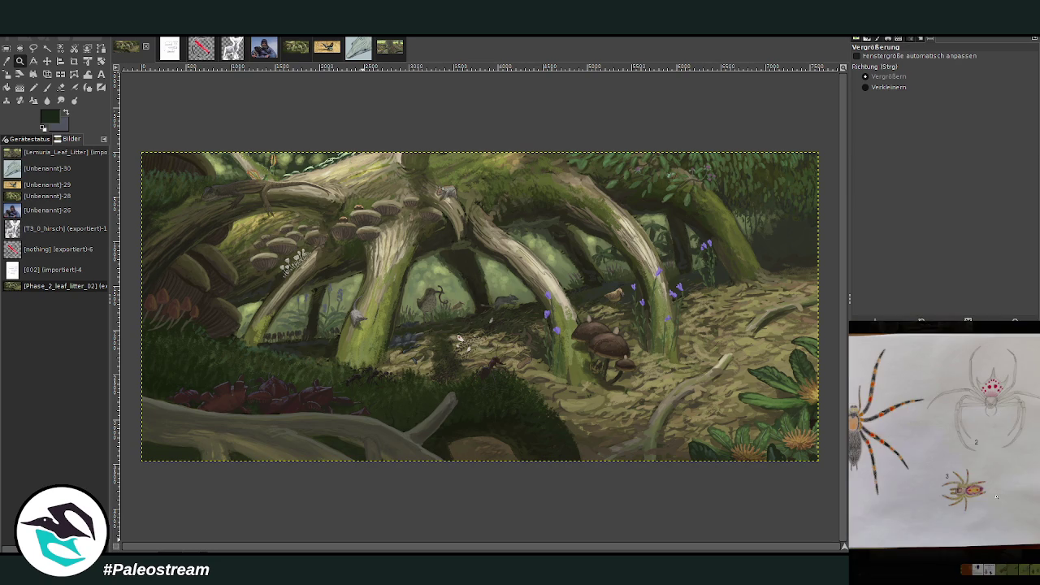
key("Escape")
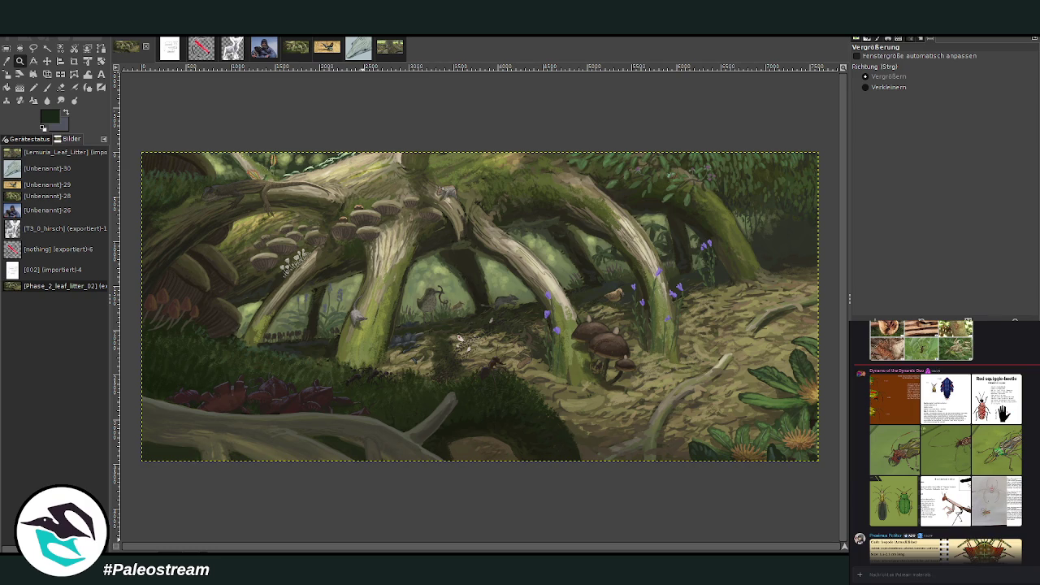
- Magnify the lower-right forest floor with the mushrooms and flowers, briefly viewing the beetle reference plate
left_click_drag(449, 265, 826, 468)
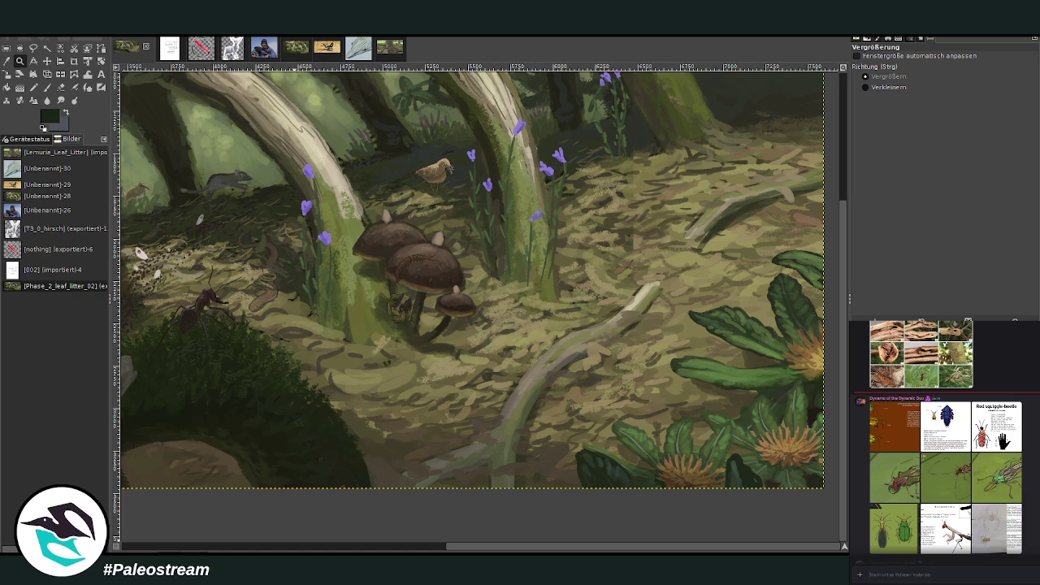
left_click(894, 526)
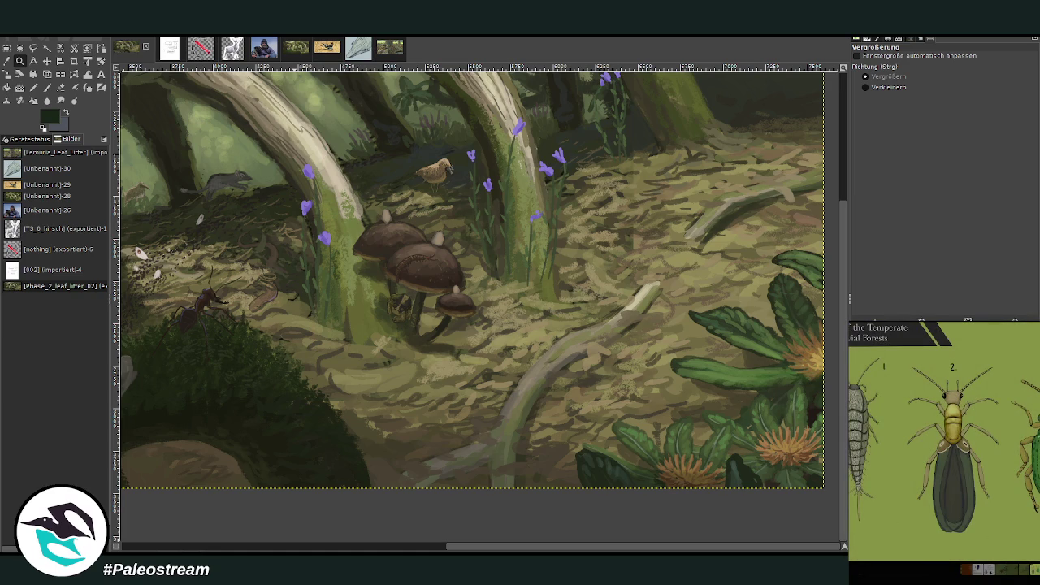
key("Escape")
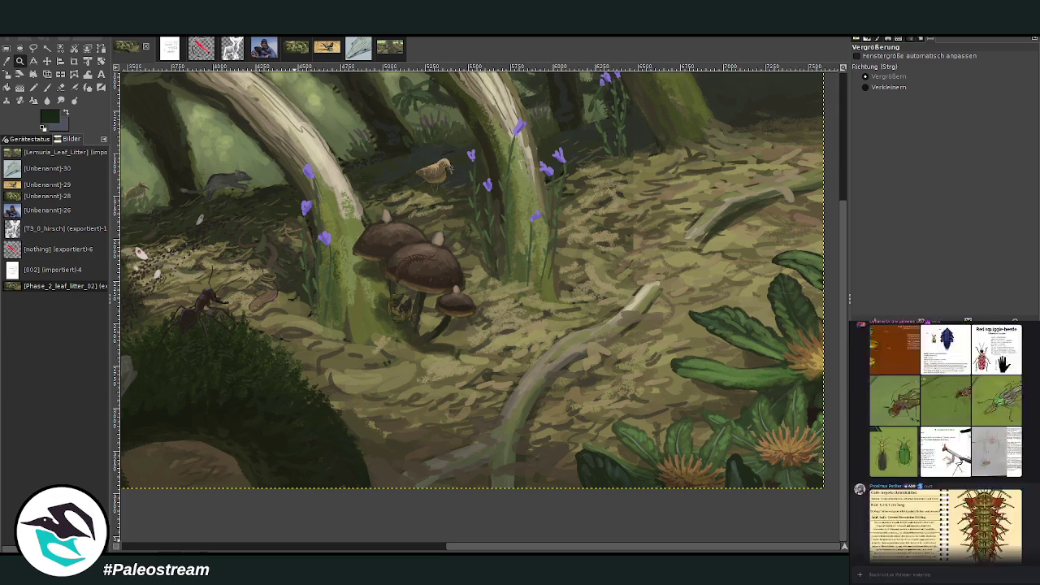
scroll(944, 441, "up", 2)
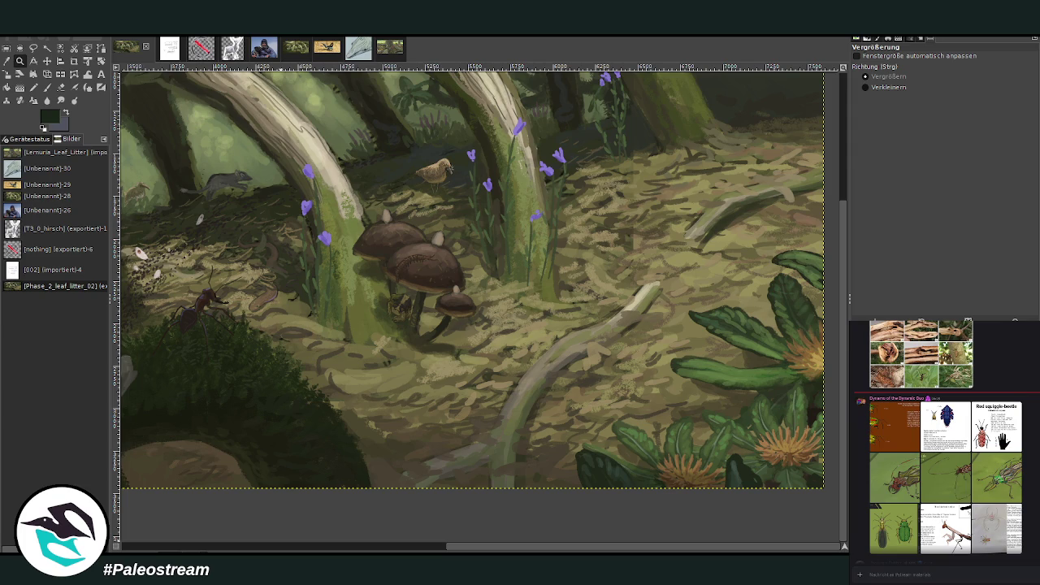
- Paste the beetle reference, move it below the mushrooms, and turn it into its own layer
left_click_drag(484, 549, 374, 549)
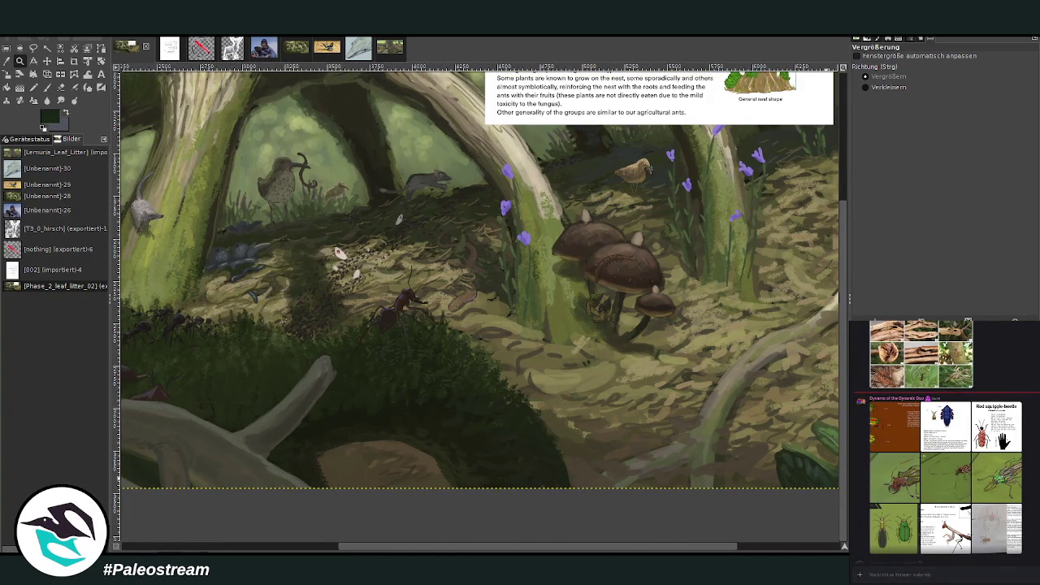
key("ctrl+z")
key("ctrl+v")
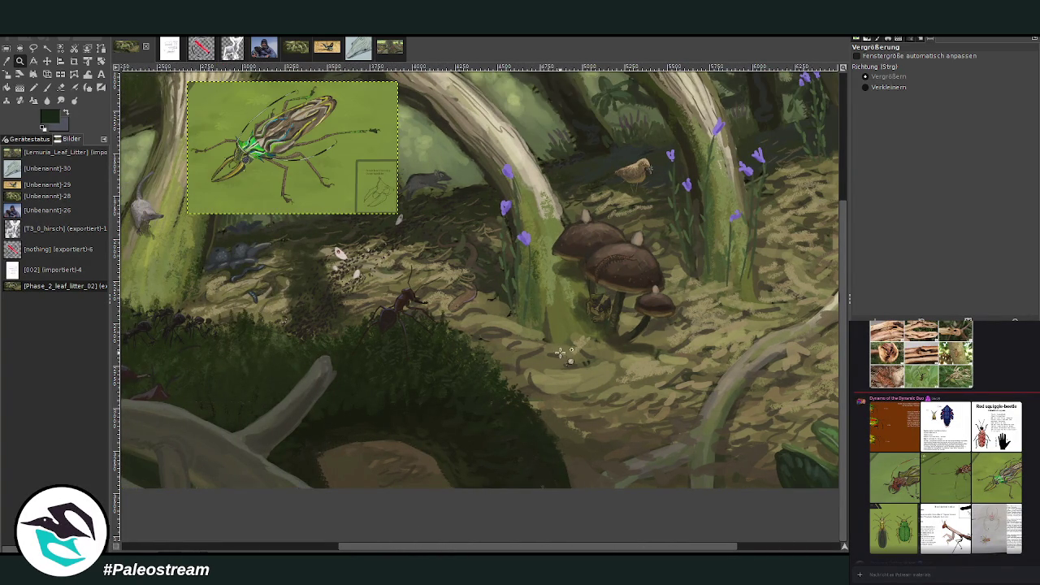
left_click(47, 61)
mouse_move(400, 209)
left_mouse_down()
mouse_move(442, 258)
mouse_move(672, 377)
left_mouse_up()
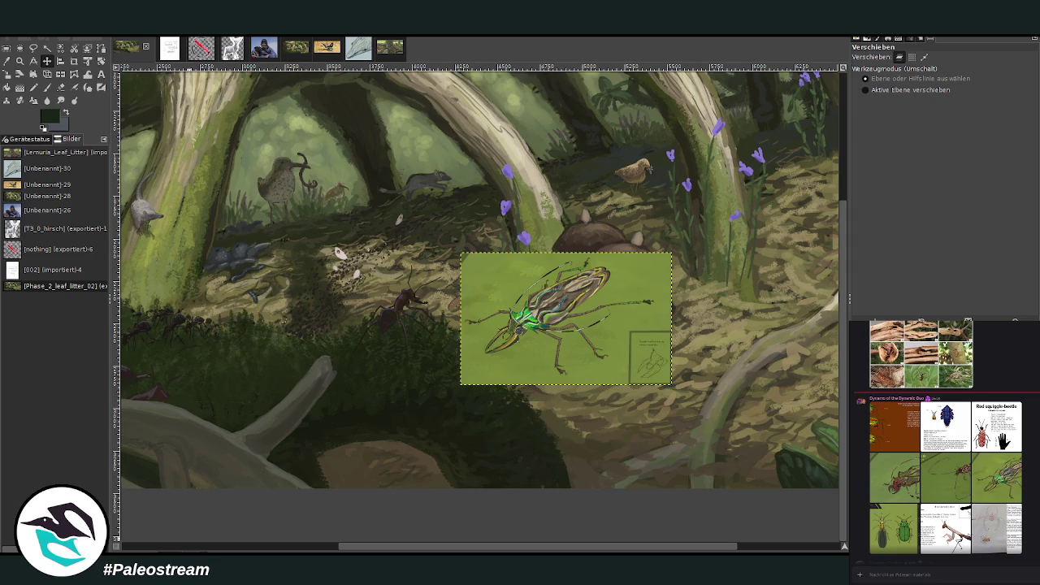
scroll(487, 546, "right", 5)
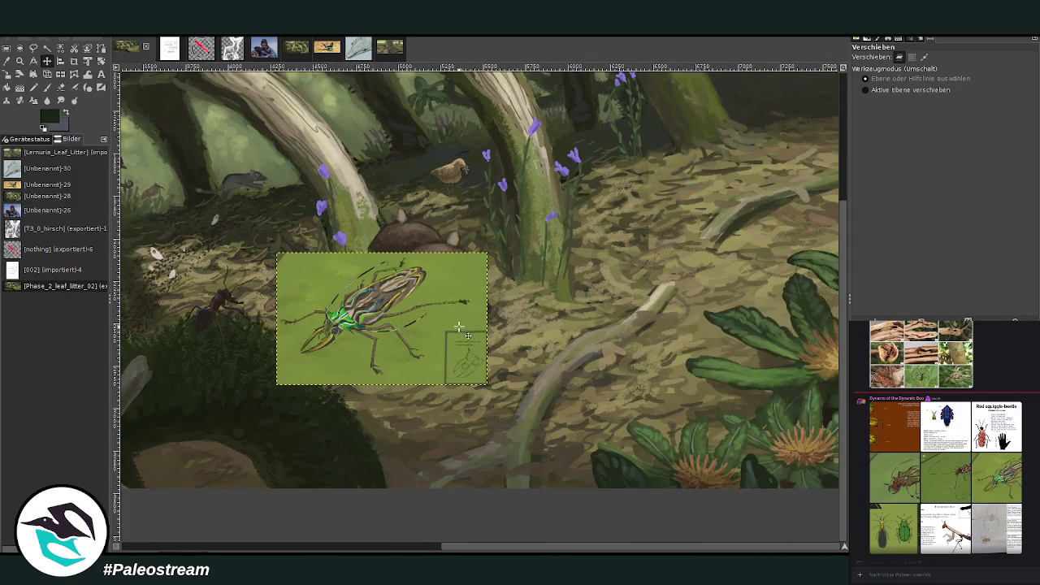
scroll(481, 331, "up", 5)
scroll(475, 329, "down", 3)
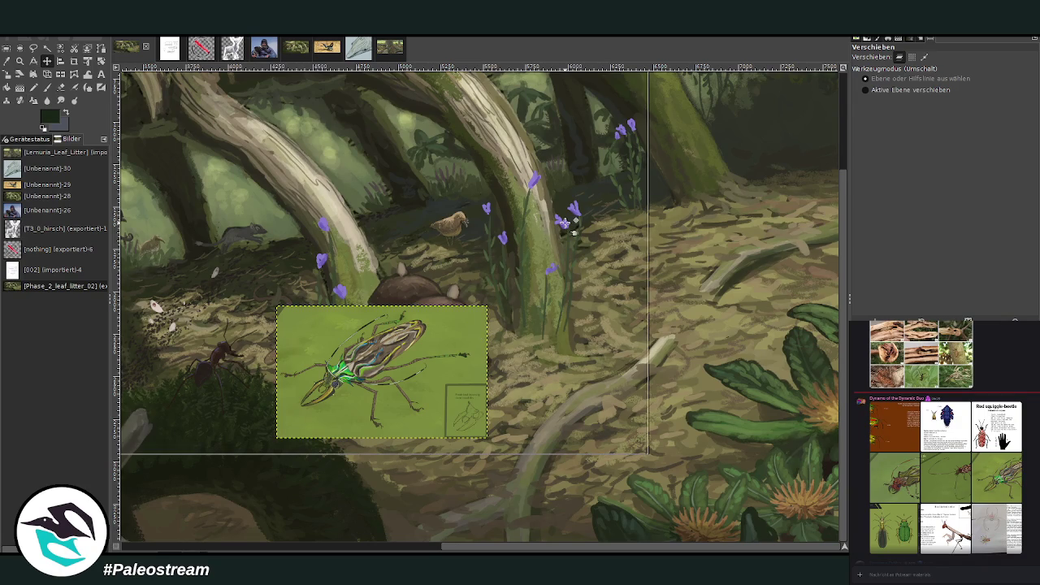
key("ctrl+h")
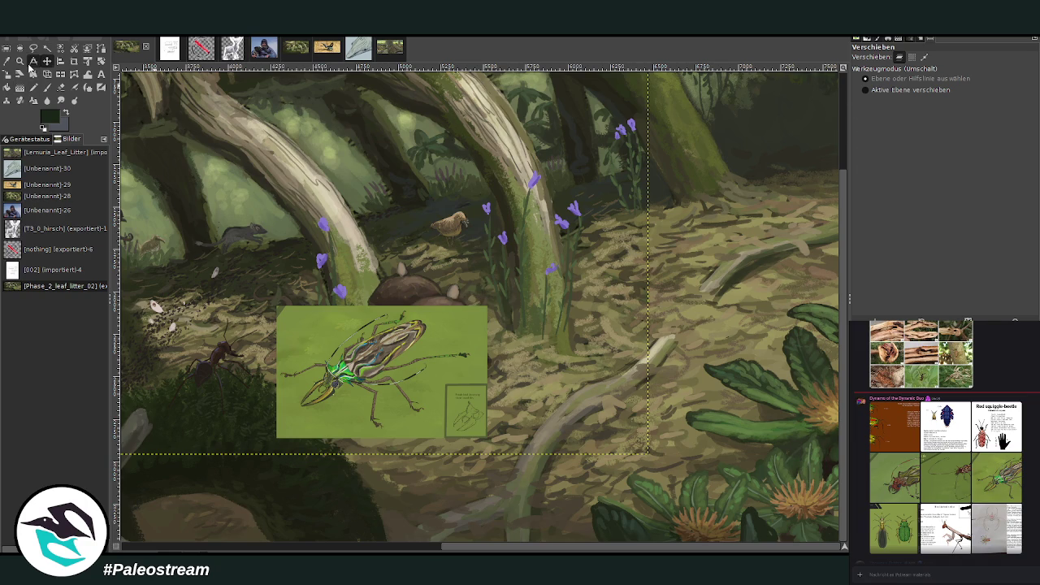
left_click(21, 62)
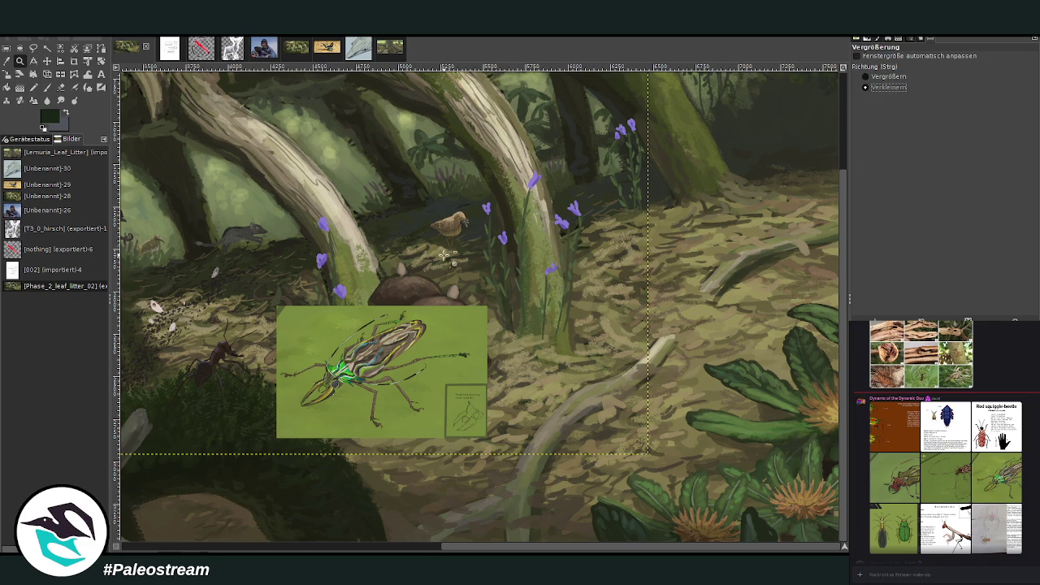
- Zoom out twice, then zoom in on the right forest floor around the beetle reference
left_click(443, 255, "ctrl")
left_click(443, 254, "ctrl")
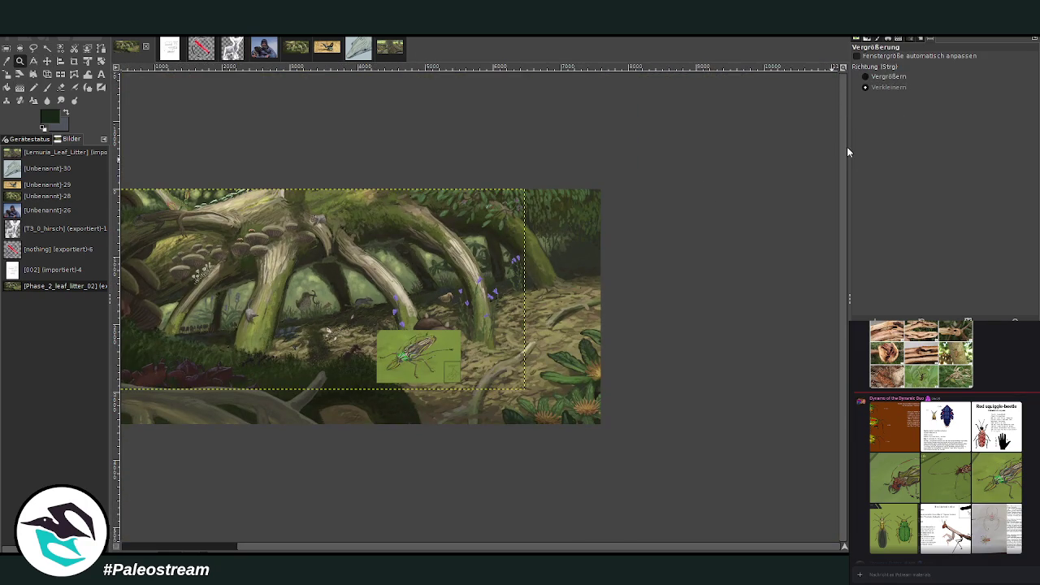
left_click(866, 76)
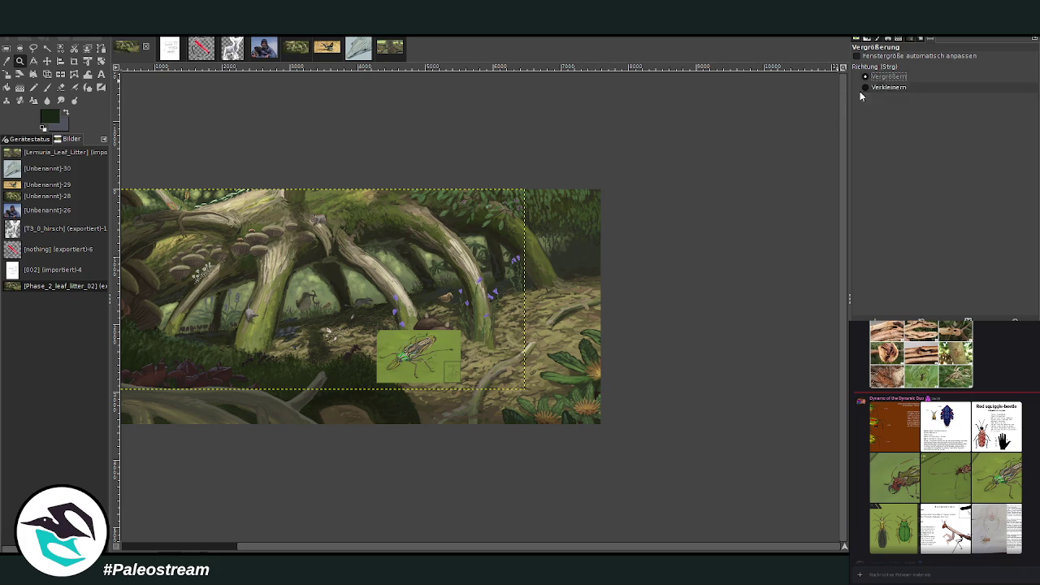
left_click_drag(387, 232, 639, 438)
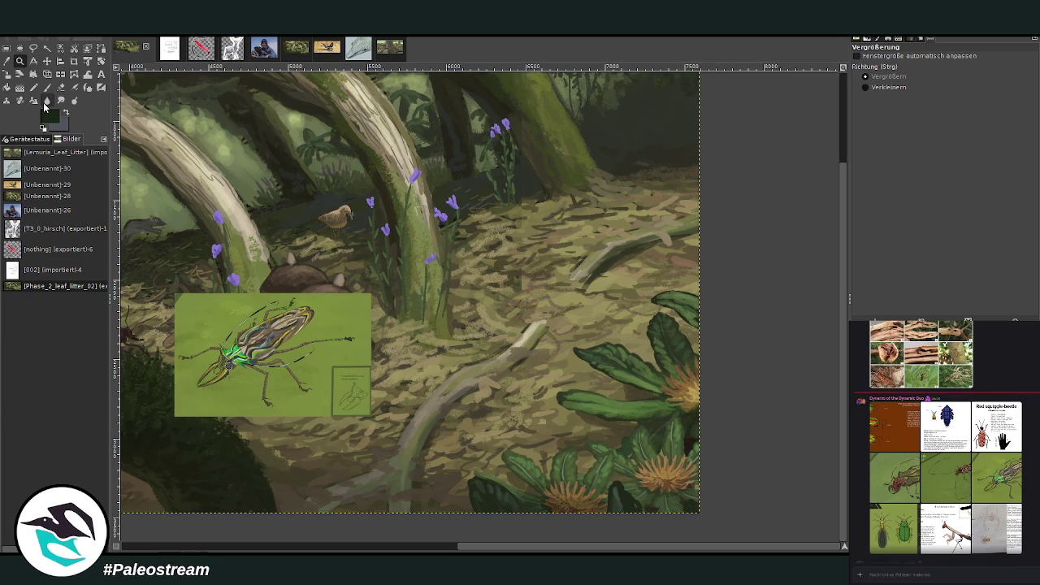
left_click_drag(260, 142, 726, 517)
key("o")
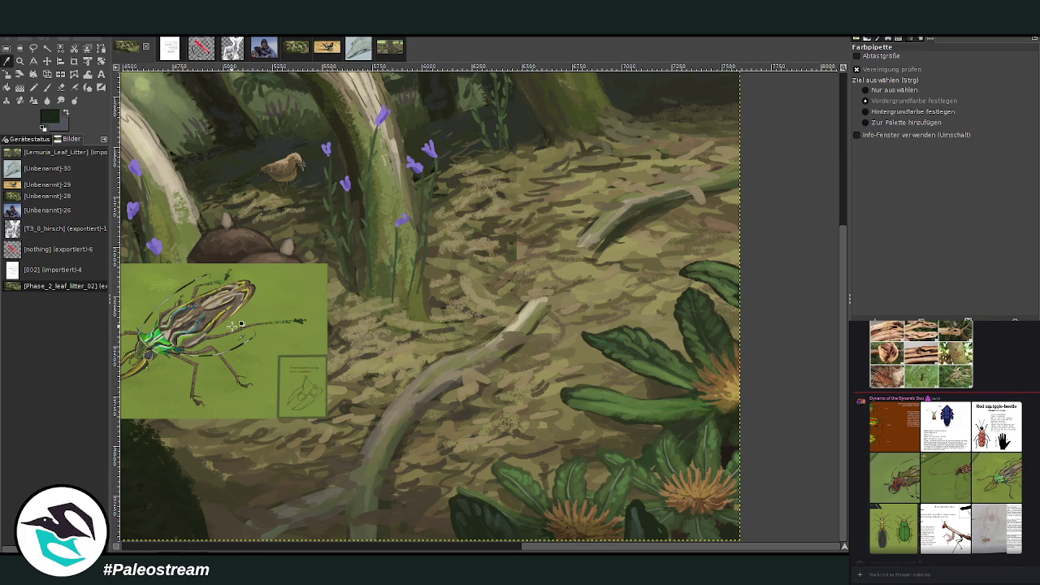
- Paint tall dark stems up through the orange flowers with a size 101 brush
left_click(46, 87)
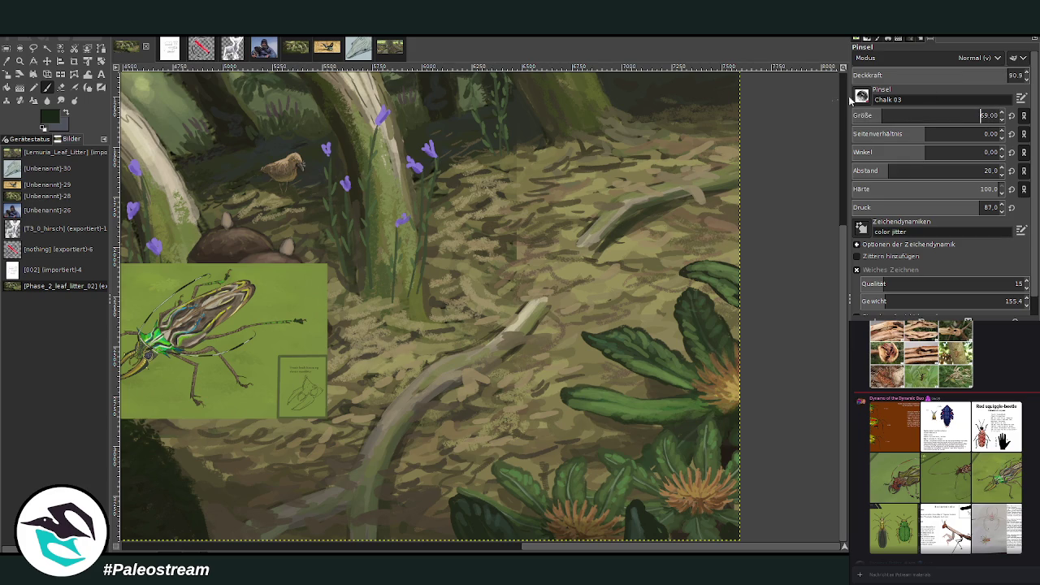
left_click_drag(873, 116, 888, 116)
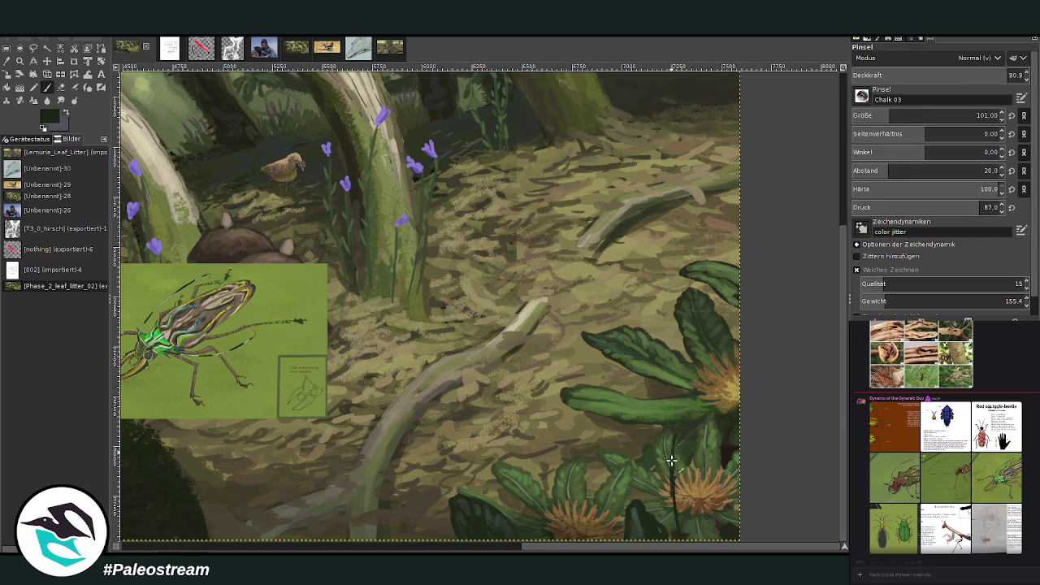
left_click_drag(721, 528, 726, 443)
left_click_drag(671, 461, 677, 345)
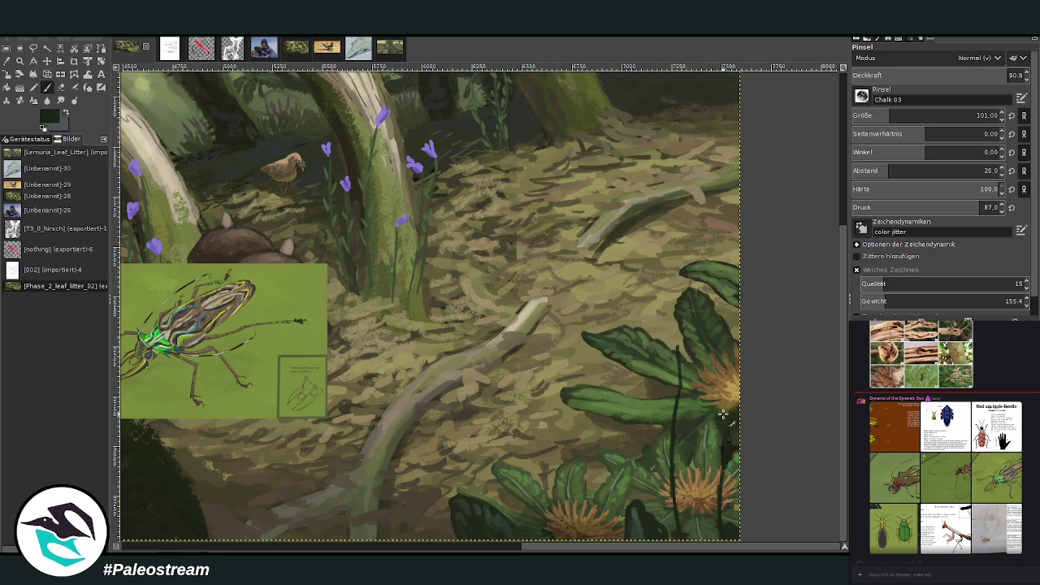
left_click_drag(725, 450, 727, 398)
mouse_move(727, 536)
left_mouse_down()
mouse_move(727, 417)
mouse_move(685, 370)
mouse_move(675, 339)
left_mouse_up()
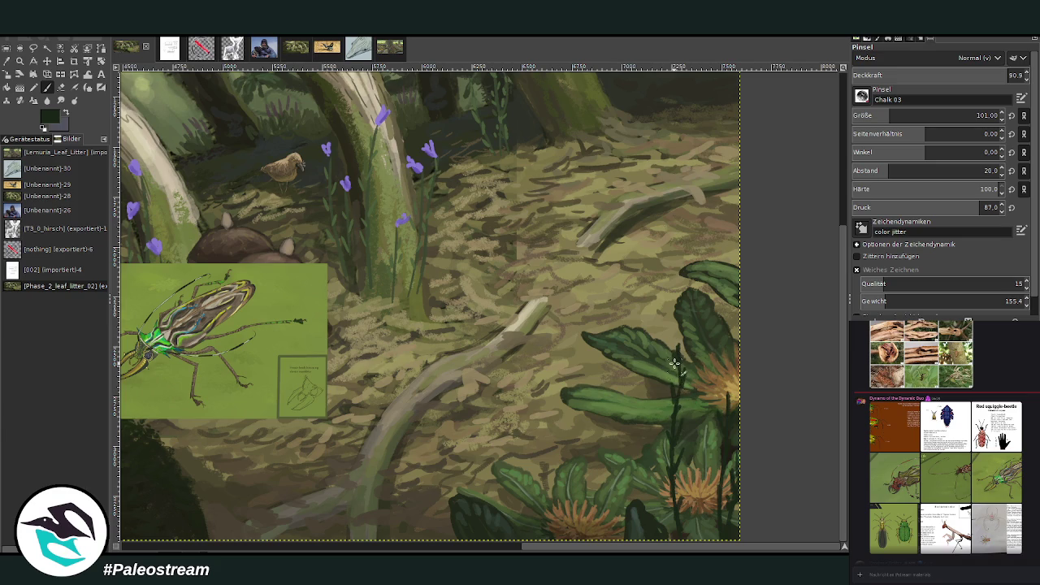
left_click_drag(676, 400, 682, 491)
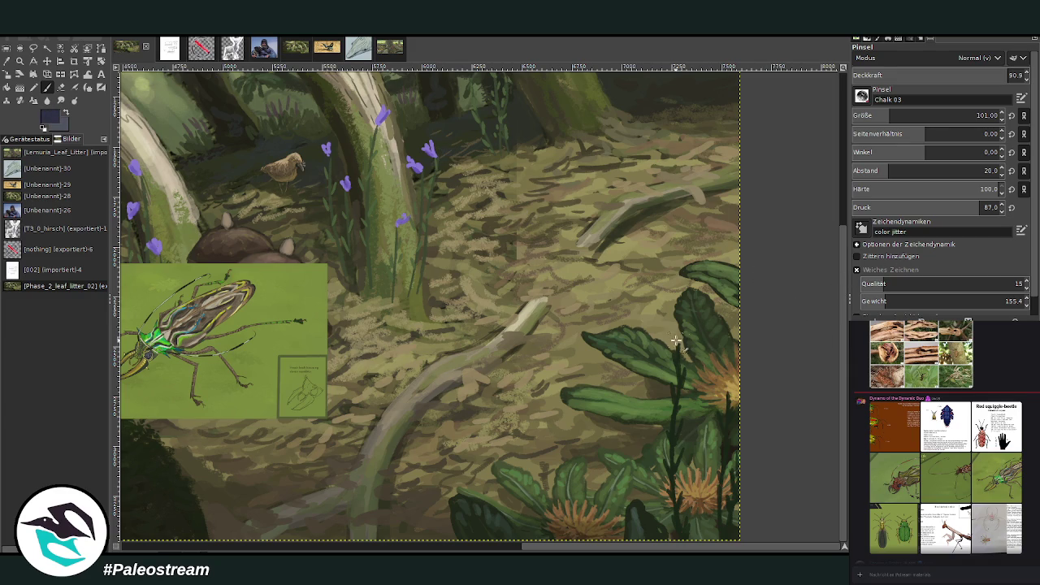
- Add violet buds on top of the stems and over the orange flowers
left_click_drag(672, 328, 675, 339)
mouse_move(673, 334)
left_mouse_down()
mouse_move(663, 323)
mouse_move(681, 339)
left_mouse_up()
mouse_move(723, 391)
left_mouse_down()
mouse_move(710, 379)
mouse_move(727, 381)
mouse_move(723, 390)
left_mouse_up()
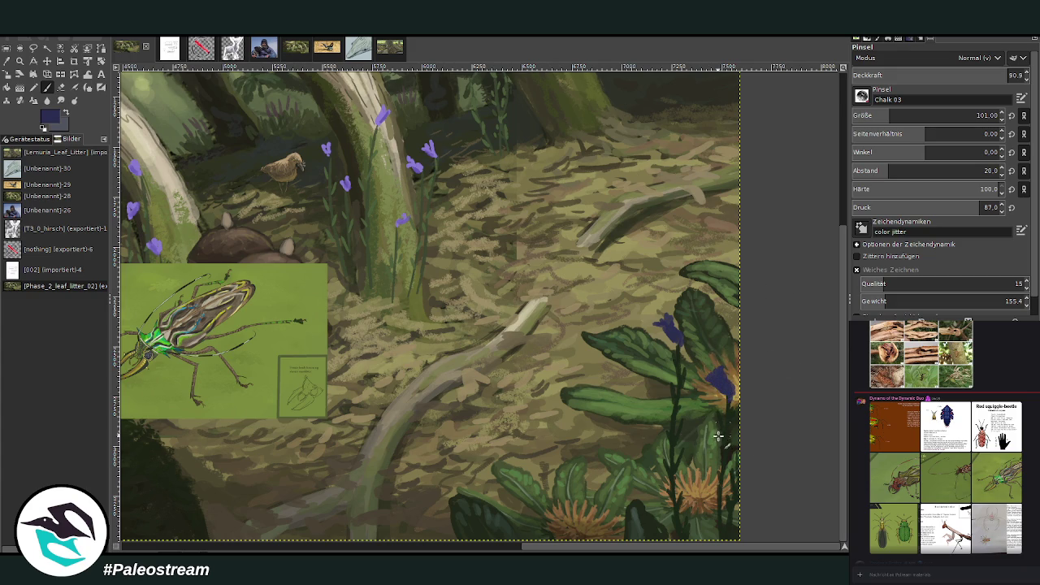
left_click_drag(708, 536, 709, 517)
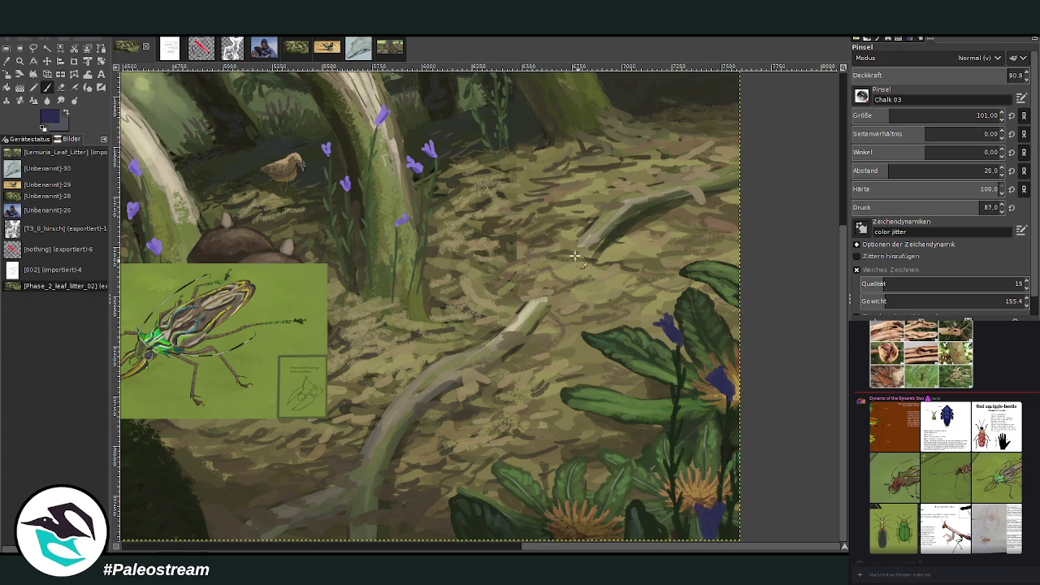
left_click(8, 61)
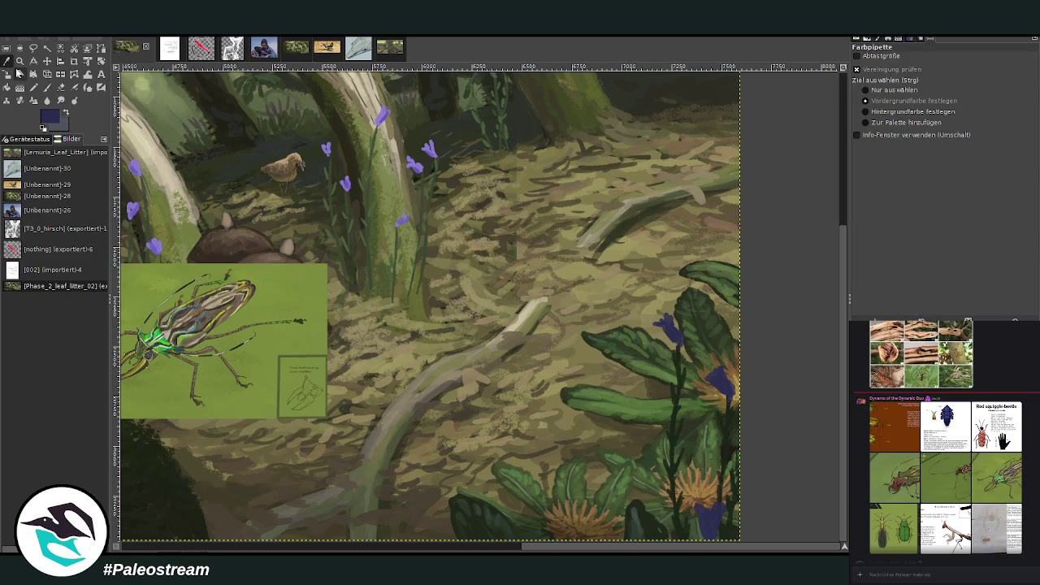
- Sample foliage greens and paint a thick, dark green stem through the lower-right leaves
left_click(636, 527)
left_click(627, 469)
key("p")
key("x")
mouse_move(639, 476)
left_mouse_down()
mouse_move(658, 538)
mouse_move(615, 424)
left_mouse_up()
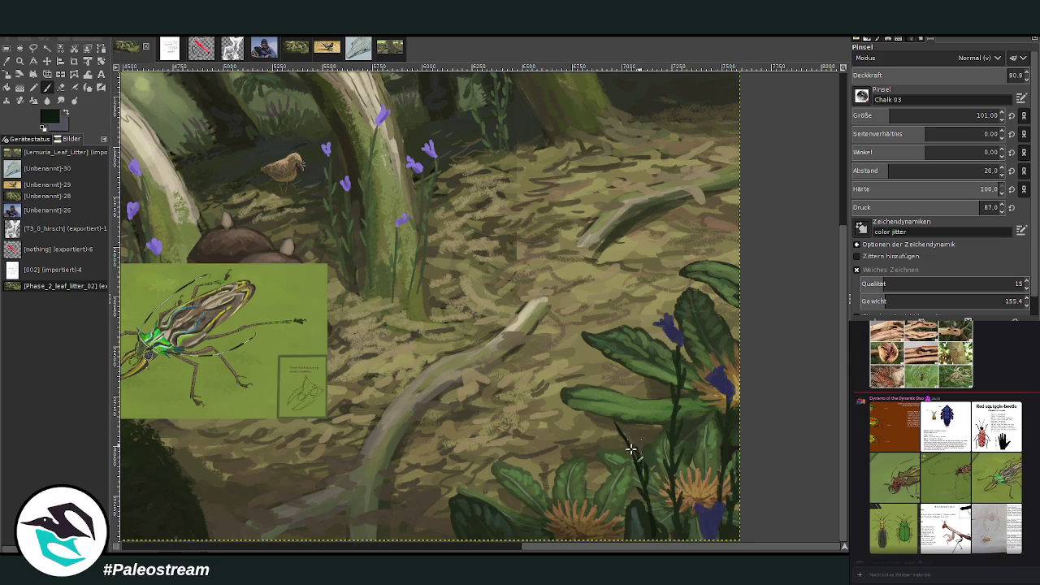
left_click_drag(631, 470, 602, 413)
- Add four more thin grass stems among the foreground foliage, then fit the image to the window
left_click_drag(665, 536, 657, 459)
mouse_move(666, 497)
left_mouse_down()
mouse_move(644, 416)
mouse_move(658, 449)
left_mouse_up()
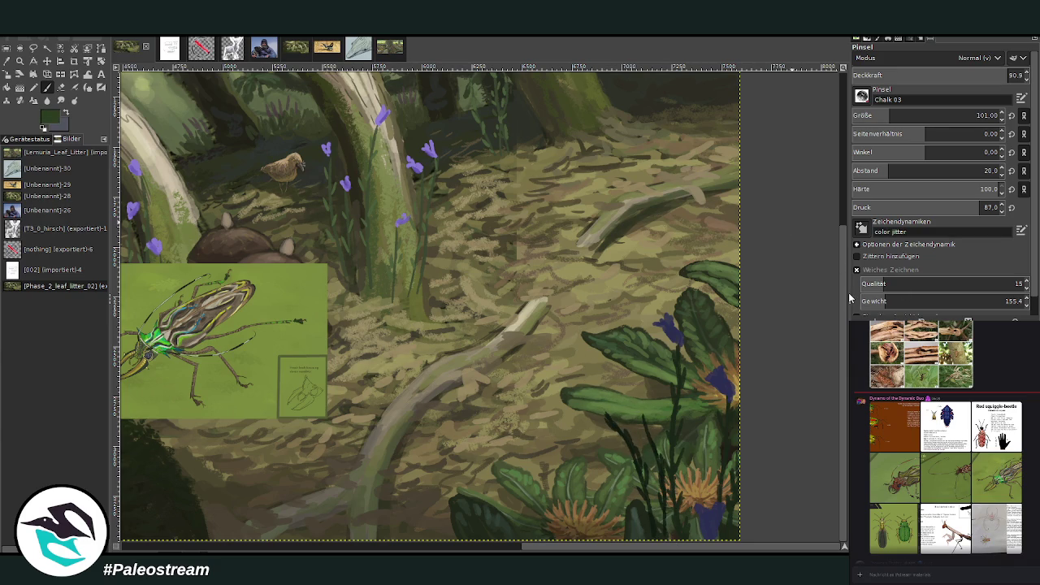
left_click_drag(590, 488, 591, 347)
left_click_drag(610, 385, 596, 453)
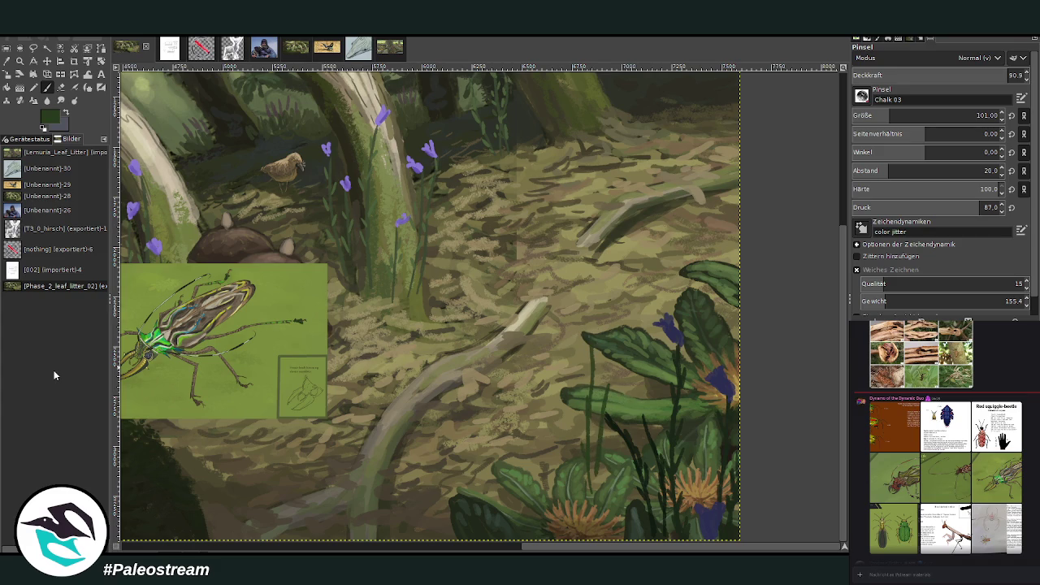
key("shift+ctrl+j")
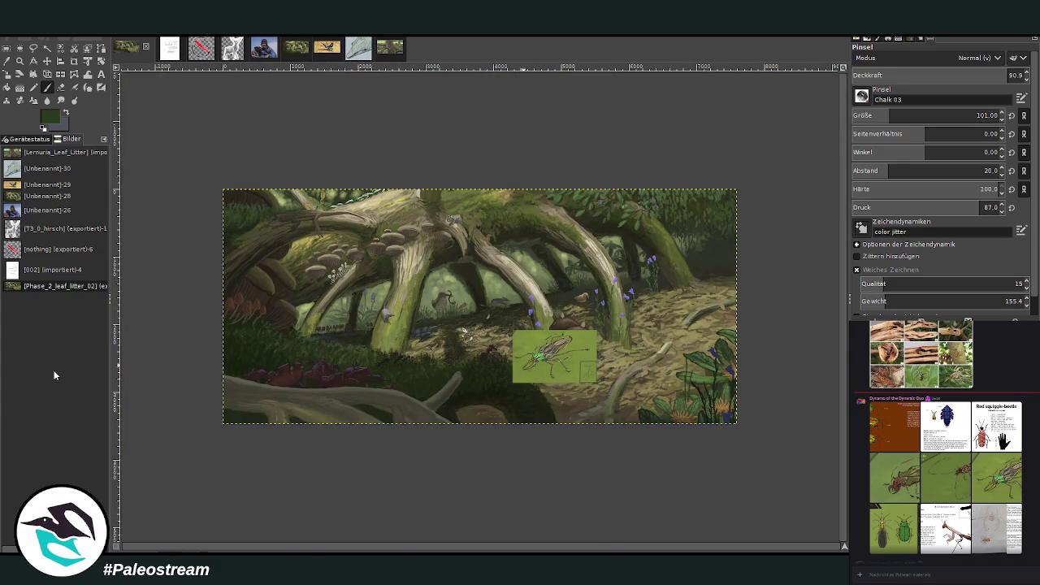
- Zoom in near the beetle reference and erase the right-side blue flowers with a size-413 eraser
left_click(20, 61)
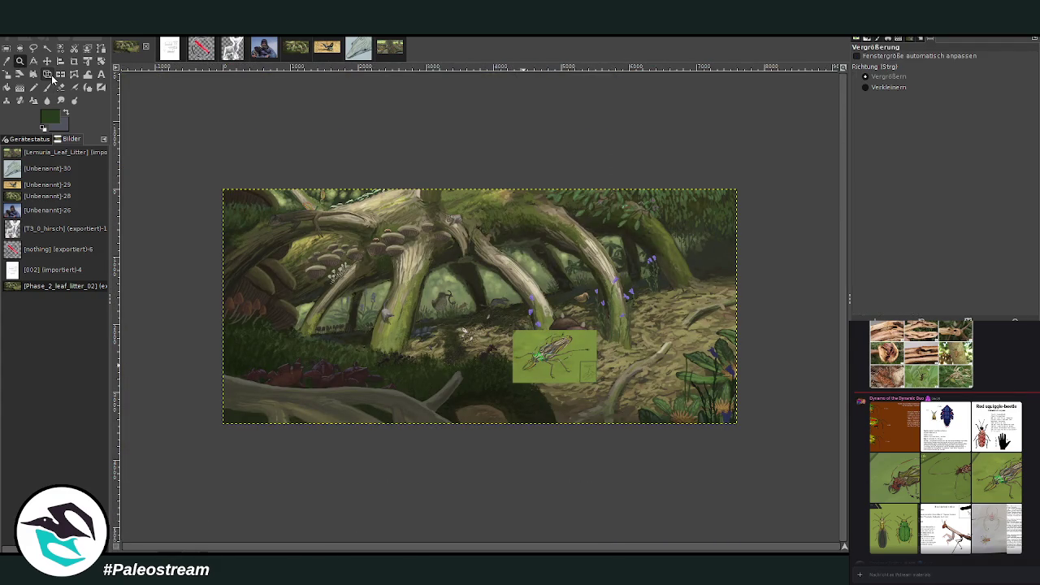
left_click_drag(542, 300, 727, 453)
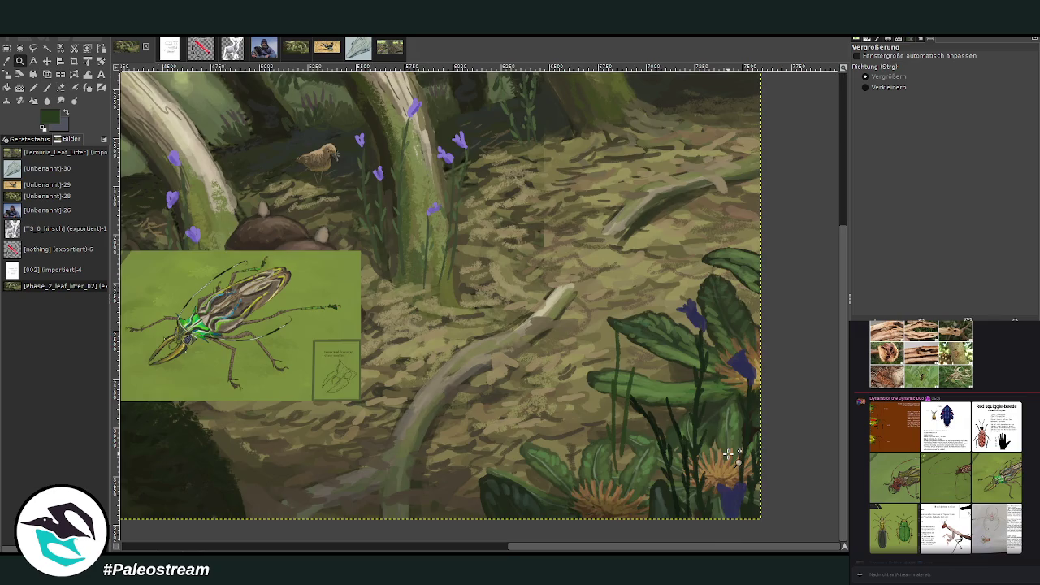
left_click(60, 87)
left_click_drag(938, 99, 943, 99)
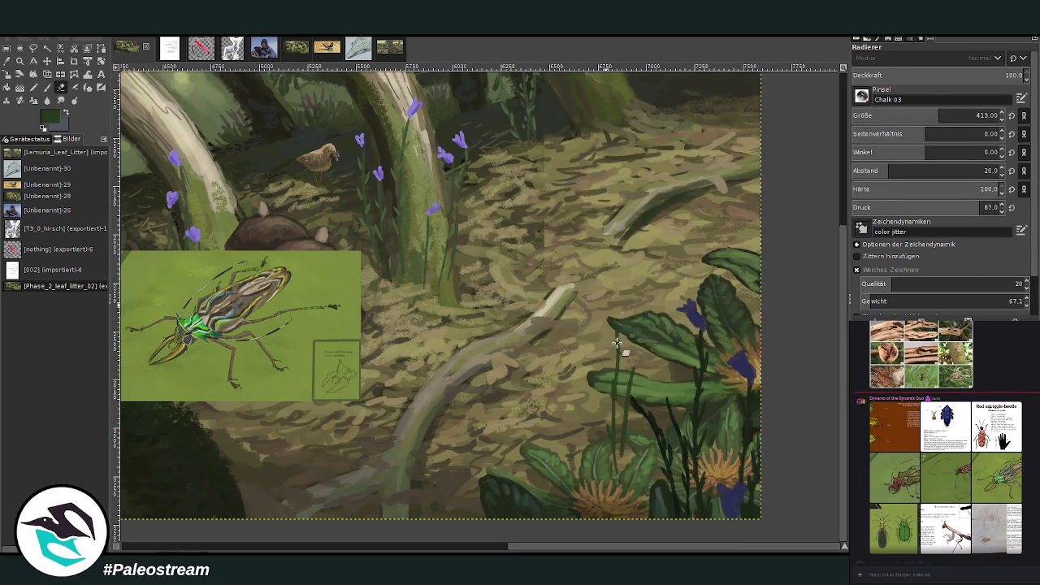
mouse_move(675, 492)
left_mouse_down()
mouse_move(731, 504)
mouse_move(756, 425)
mouse_move(677, 375)
left_mouse_up()
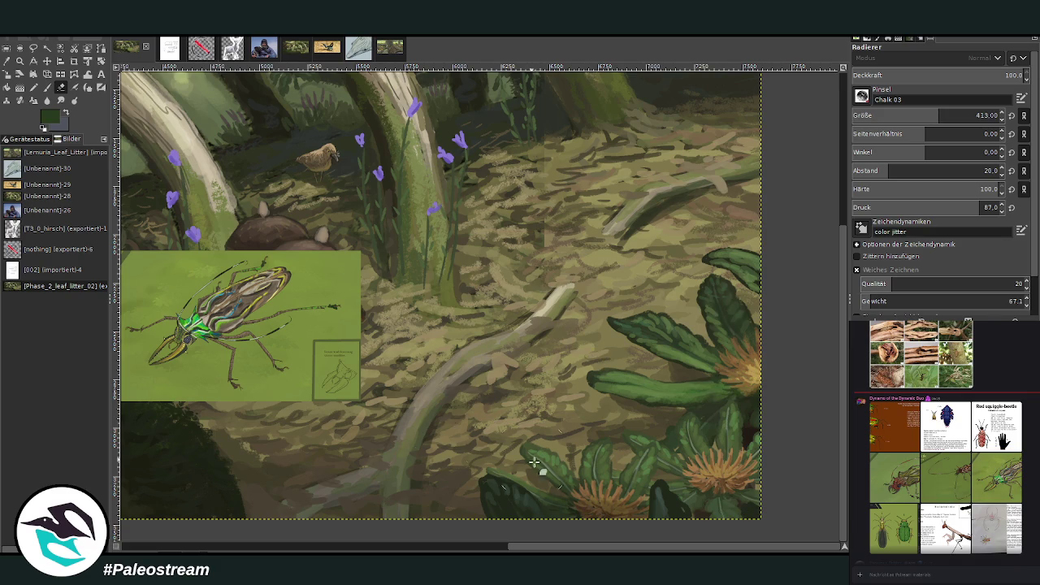
scroll(520, 452, "left", 5)
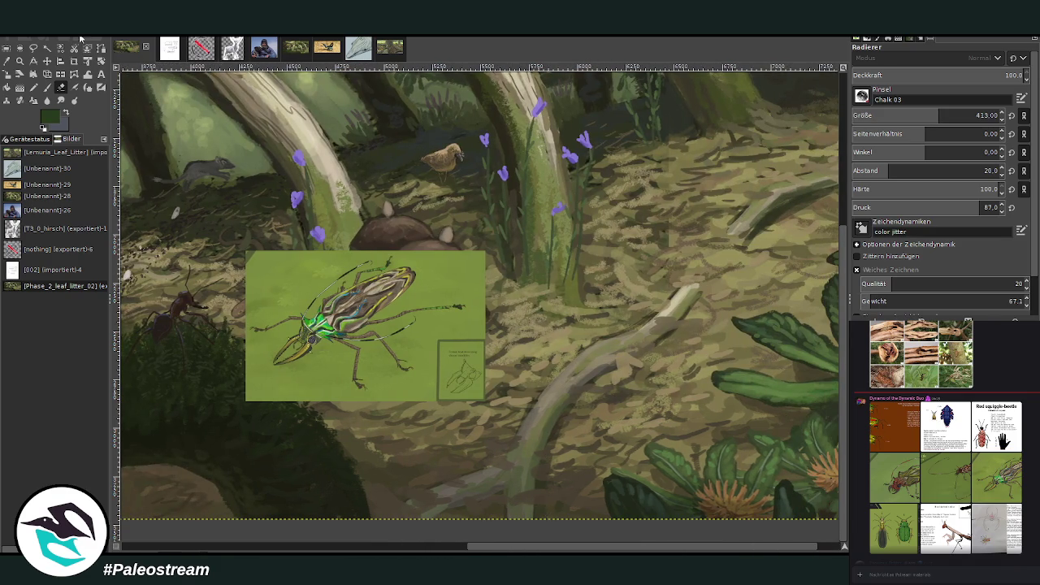
- Move the beetle reference layer to the lower right and zoom in around it
left_click(46, 61)
mouse_move(353, 301)
left_mouse_down()
mouse_move(468, 340)
mouse_move(687, 374)
mouse_move(829, 540)
left_mouse_up()
key("z")
left_click(733, 455)
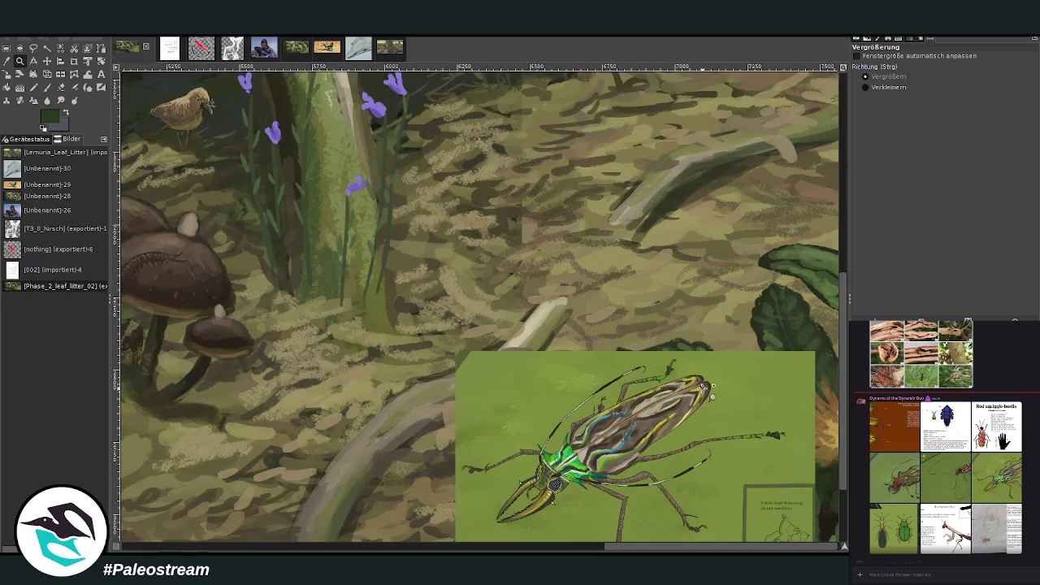
- Sample a dark brown from the painting's edge and set a fine Chalk 03 brush (size 63, opacity 83)
left_click(6, 61)
left_click(505, 213)
left_click(832, 301)
left_click(47, 87)
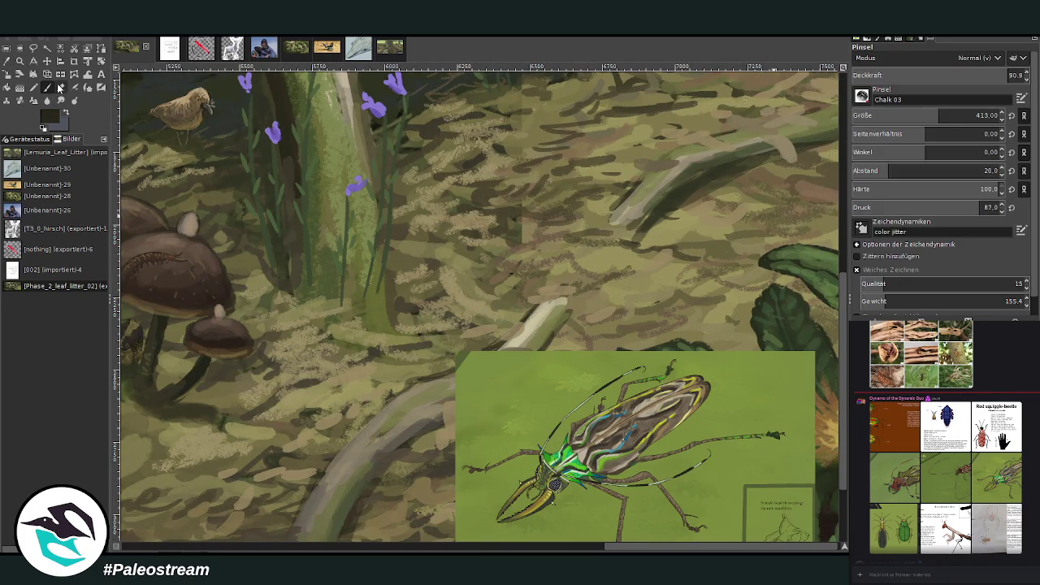
left_click_drag(881, 116, 862, 117)
- Shrink the brush to about 30 and shift the beetle reference up and left
left_click_drag(909, 79, 974, 59)
scroll(575, 465, "up", 3)
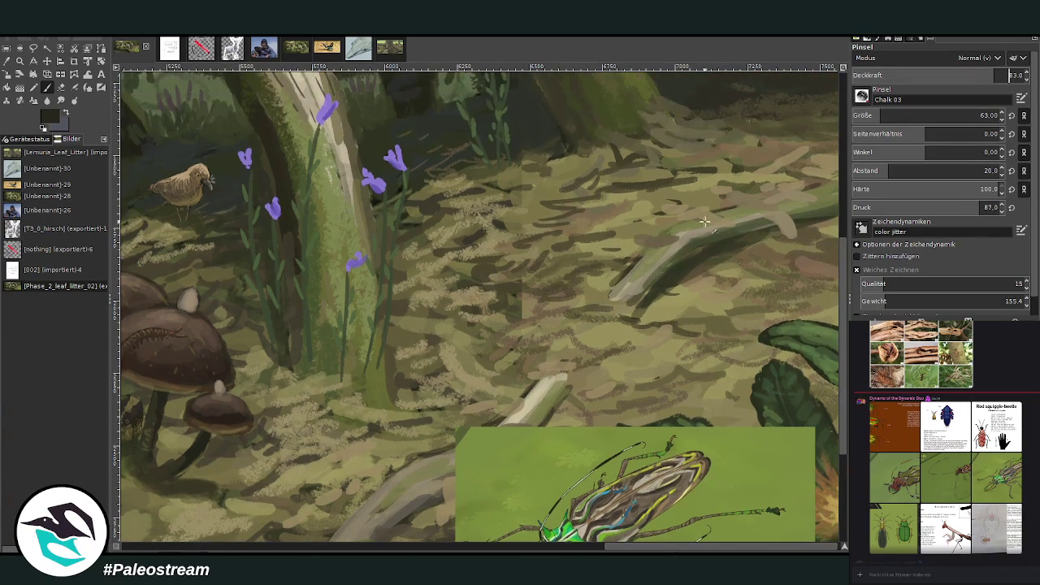
scroll(628, 550, "right", 1)
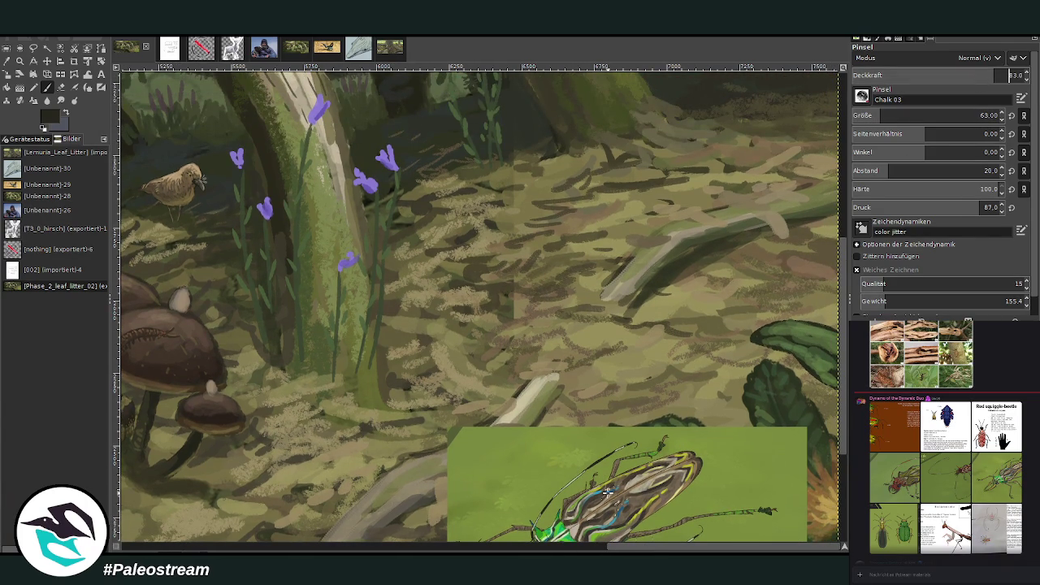
left_click(48, 62)
left_click_drag(533, 465, 515, 376)
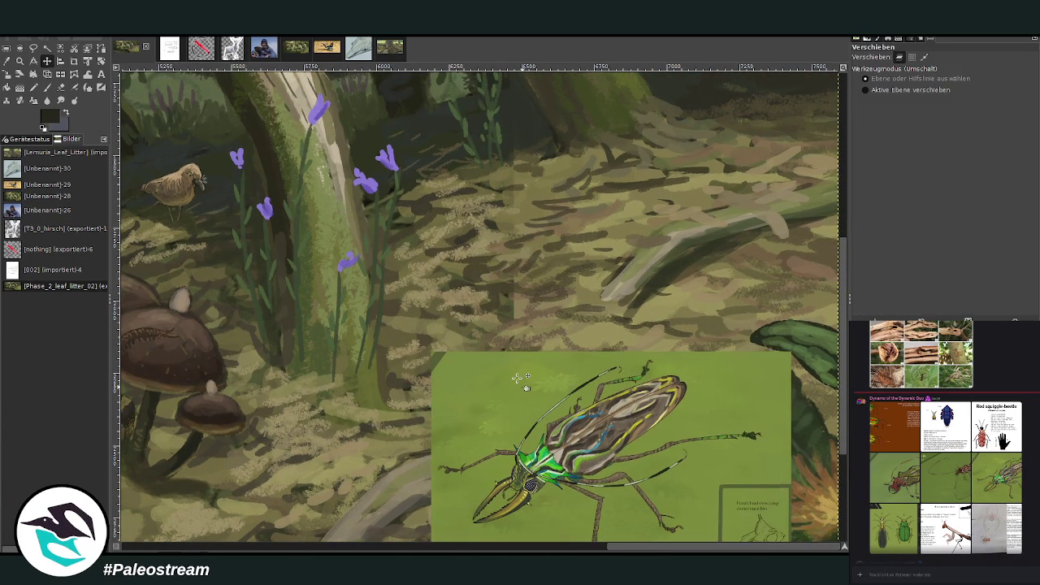
left_click(48, 87)
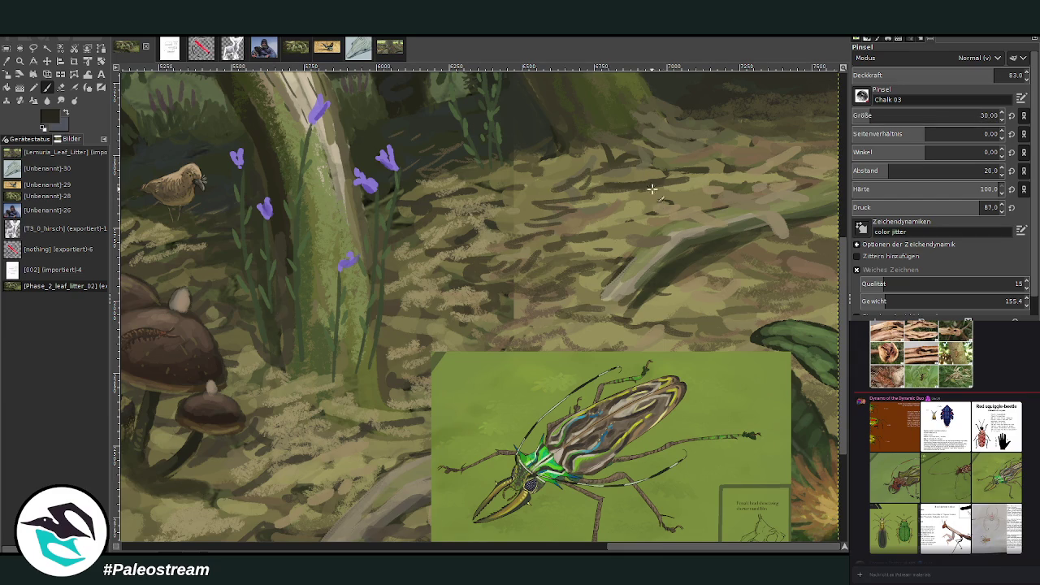
- Sketch the insect's first body line and legs in thin dark strokes on the branch
mouse_move(738, 193)
left_mouse_down()
mouse_move(693, 194)
mouse_move(772, 194)
mouse_move(702, 203)
left_mouse_up()
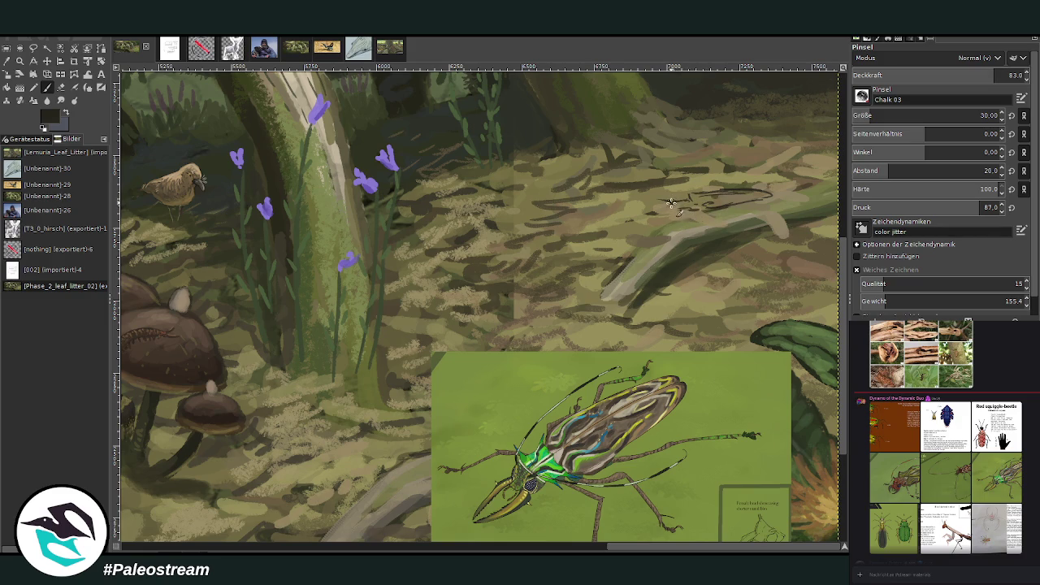
left_click_drag(646, 192, 700, 151)
left_click_drag(691, 213, 775, 241)
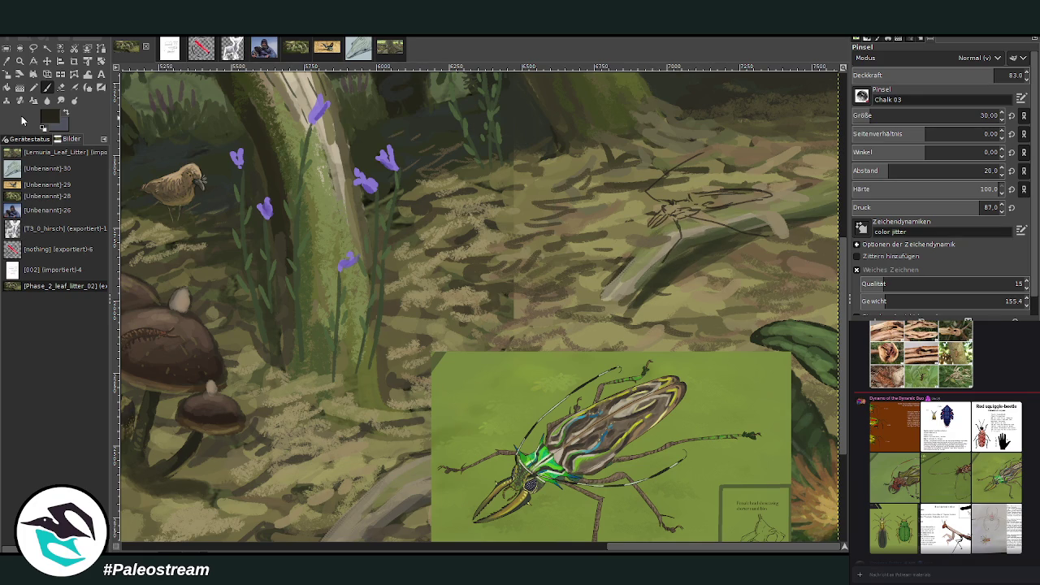
left_click_drag(648, 213, 619, 233)
- Add two more legs under the insect's body and close the wing outline toward its tip
scroll(845, 418, "down", 1)
left_click_drag(845, 546, 830, 517)
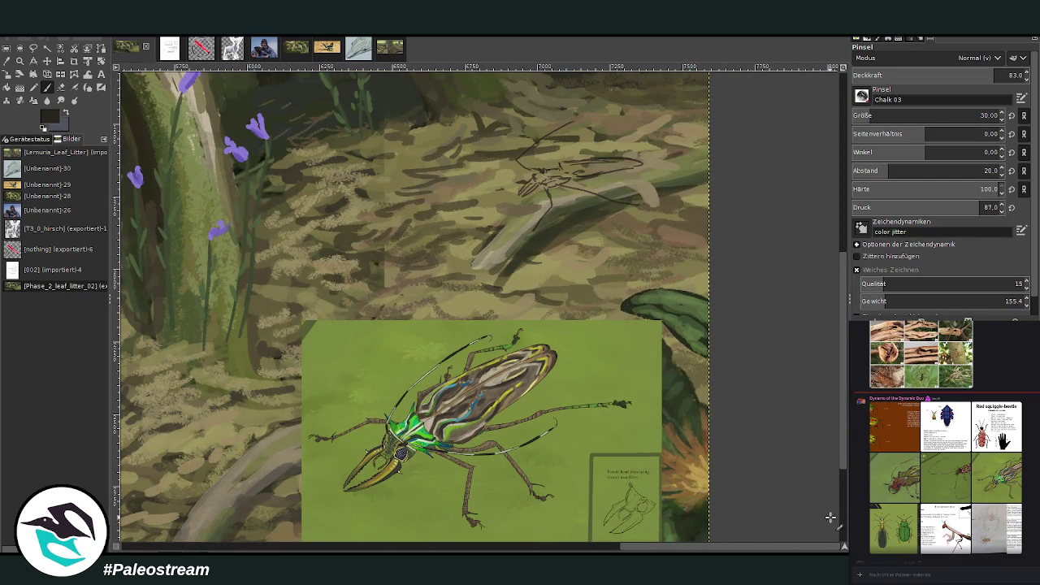
left_click_drag(517, 184, 512, 212)
left_click_drag(568, 190, 558, 218)
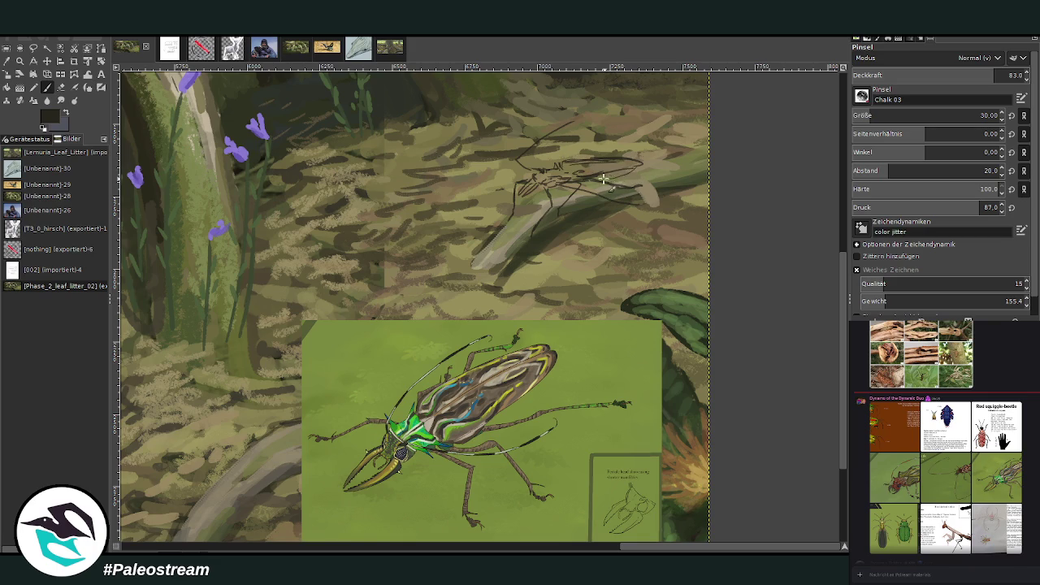
left_click_drag(640, 162, 584, 178)
left_click(48, 61)
- Shift the beetle reference up and right and zoom in on the insect sketch
left_click_drag(386, 343, 423, 294)
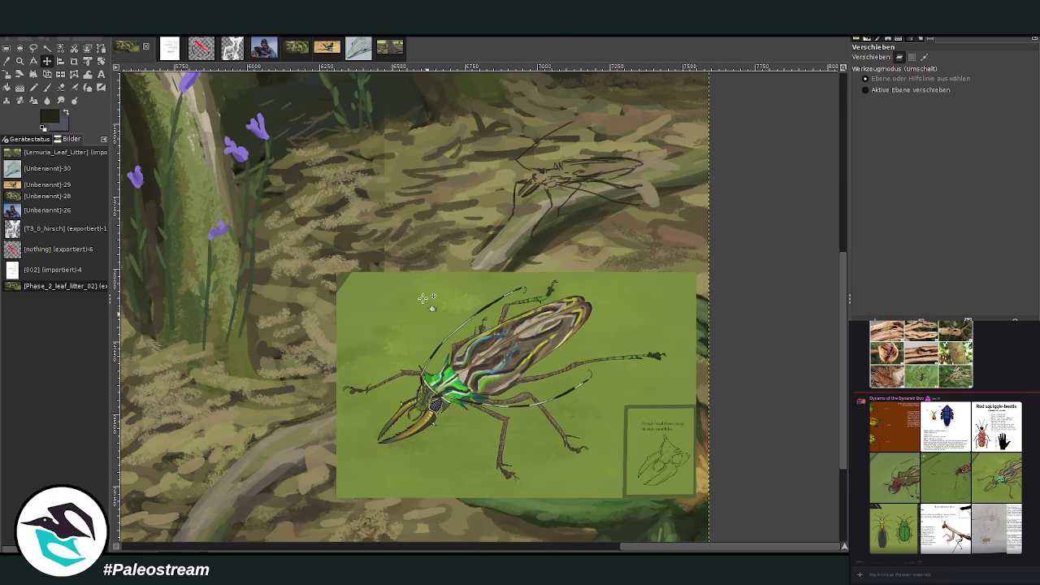
left_click(20, 60)
left_click_drag(379, 118, 657, 463)
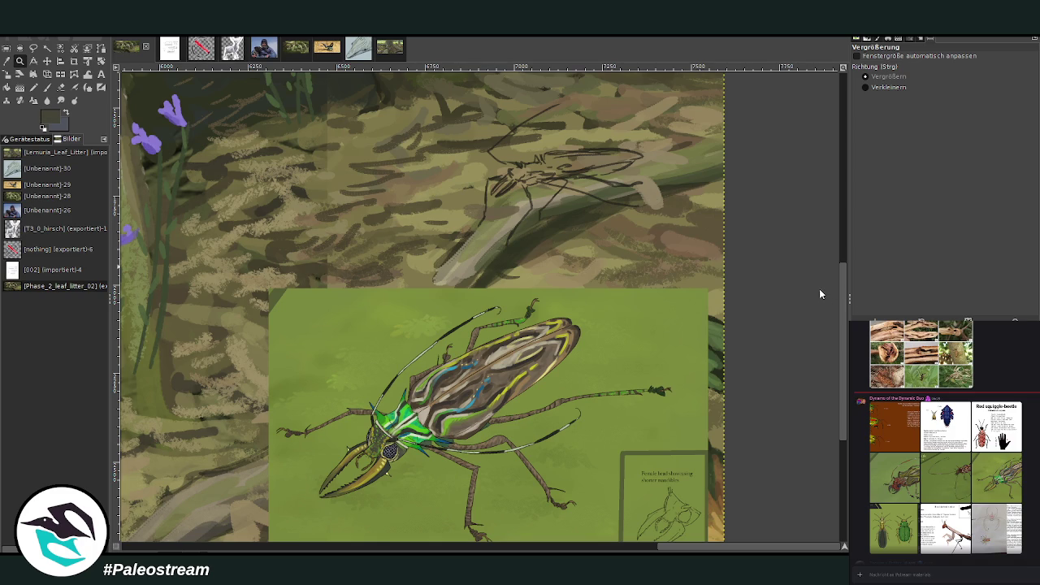
- Set the Paintbrush to size 50 and opacity 87.4, and paint the insect's body lighter grey
key("p")
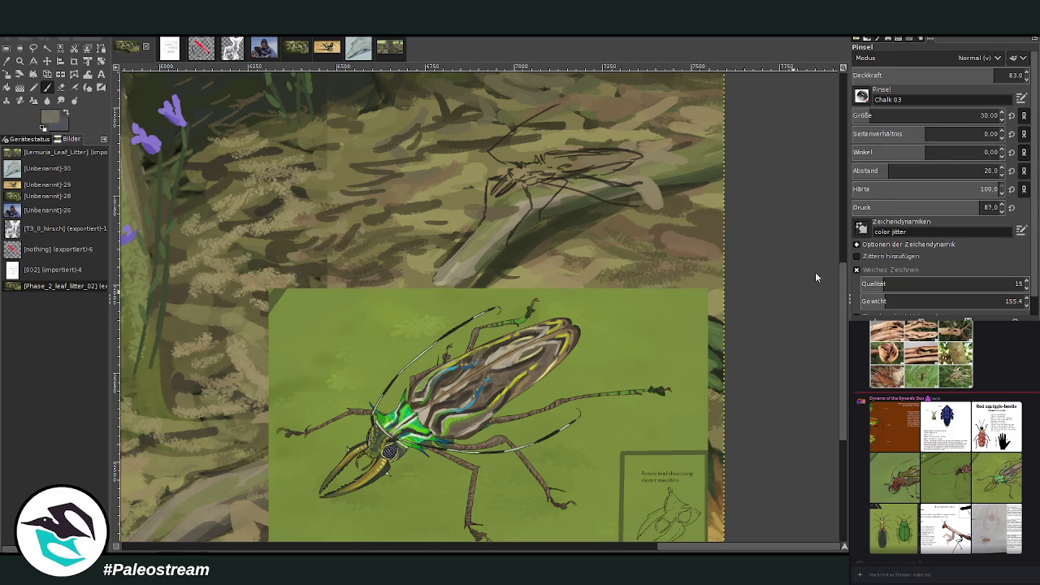
scroll(926, 116, "up", 4)
left_click(1008, 73)
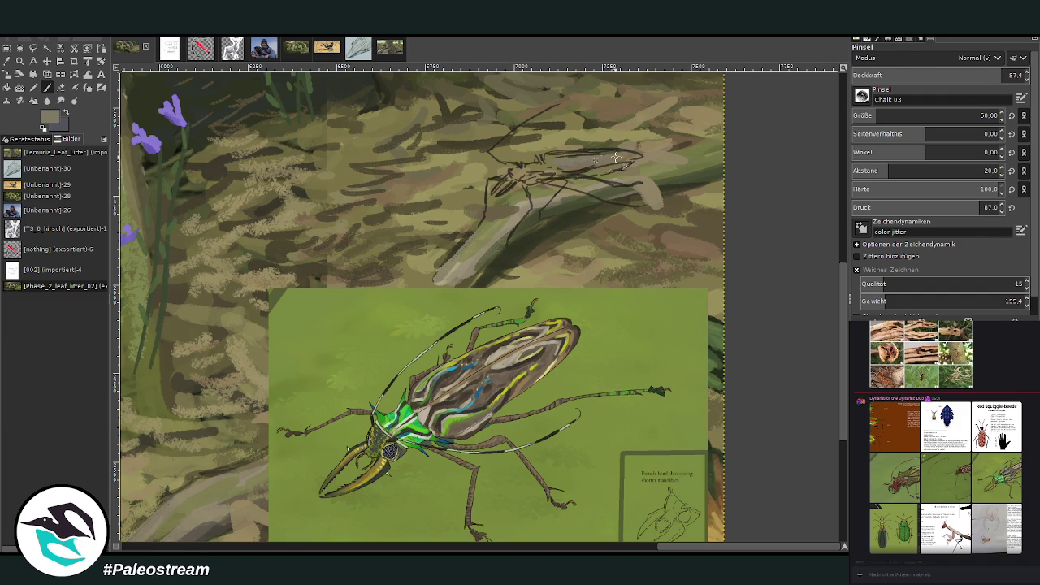
mouse_move(599, 160)
left_mouse_down()
mouse_move(546, 154)
mouse_move(598, 150)
left_mouse_up()
- Paint a darker grey stroke along the insect's body with the Chalk brush
scroll(882, 410, "down", 10)
scroll(882, 410, "down", 5)
scroll(882, 423, "down", 5)
scroll(882, 455, "down", 5)
scroll(882, 477, "down", 2)
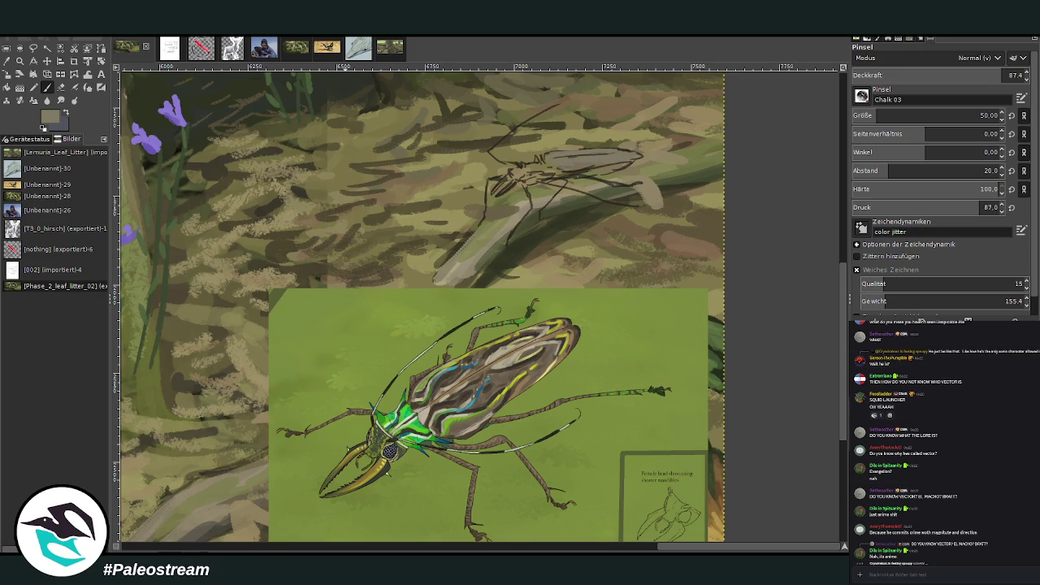
key("alt+Down")
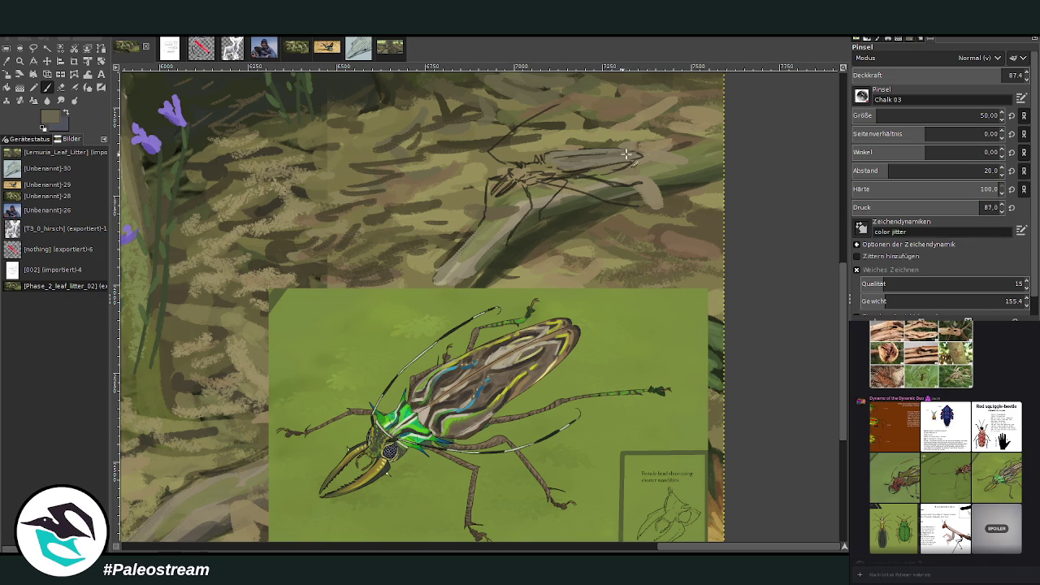
left_click_drag(588, 172, 639, 159)
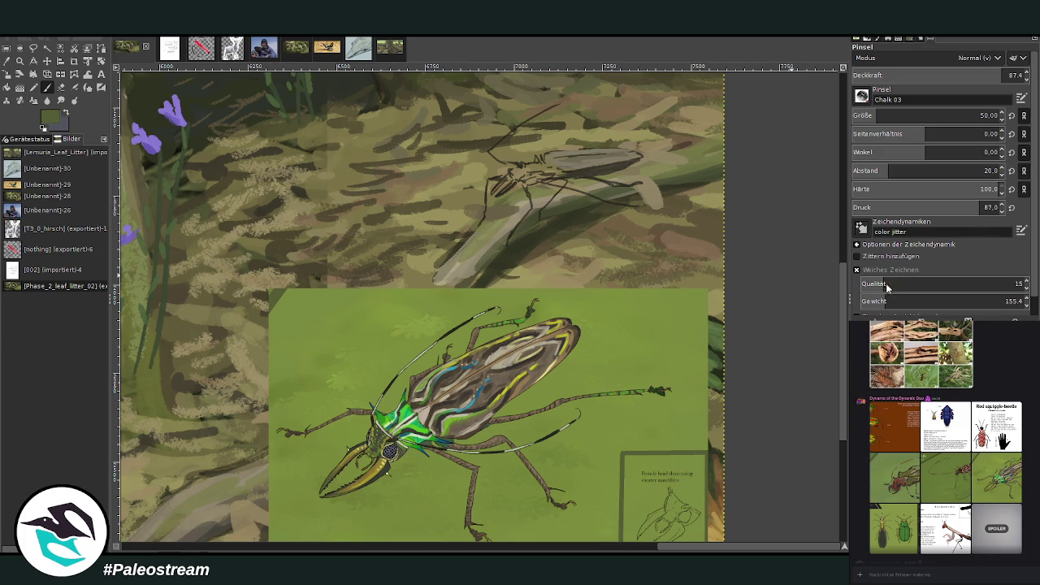
- With brush size 27 and Weiches Zeichnen smoothing on, paint light green on the thorax
left_click(980, 115)
type("27")
left_click(856, 269)
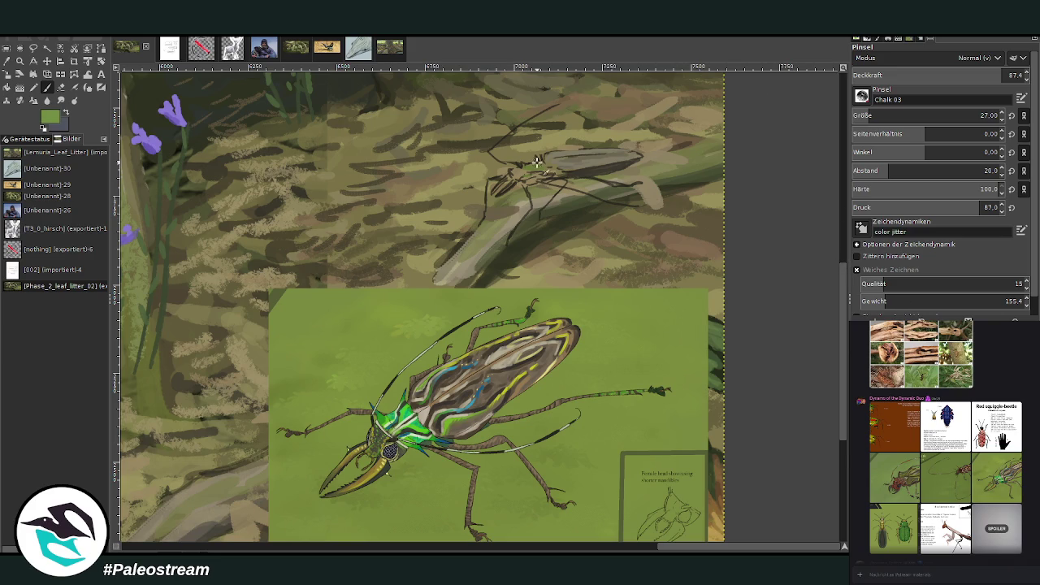
left_click_drag(552, 173, 529, 169)
- Add a pale grey highlight sampled from the body, then shade the thorax dark grey
left_click(550, 156, "ctrl")
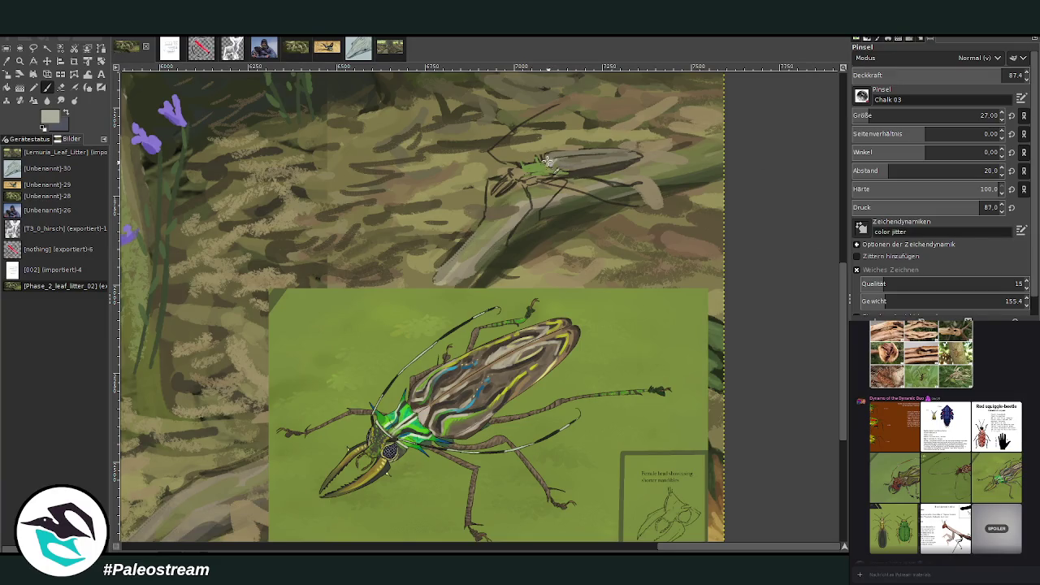
left_click_drag(611, 159, 595, 155)
key("x")
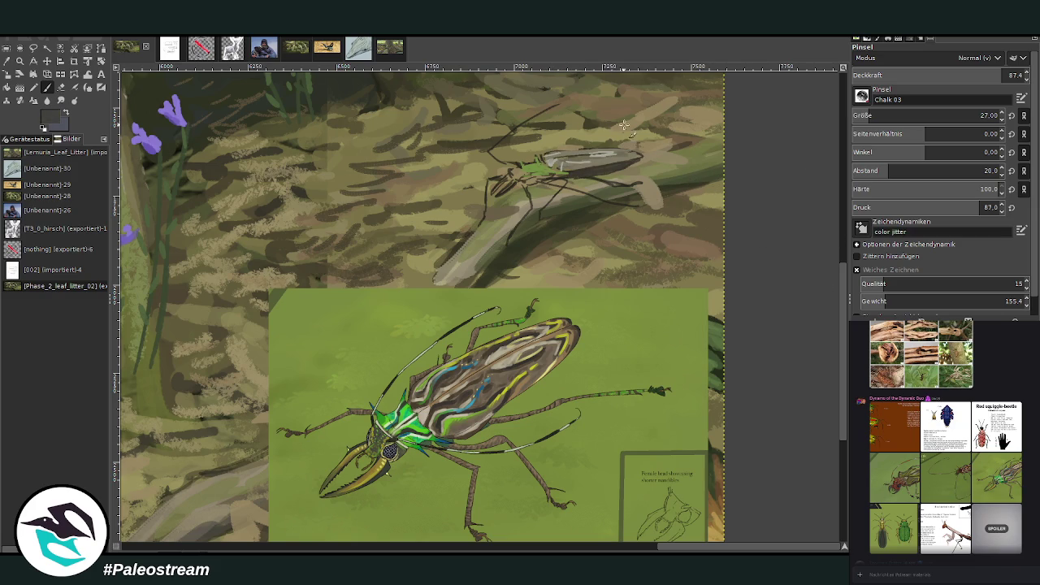
left_click_drag(557, 160, 566, 172)
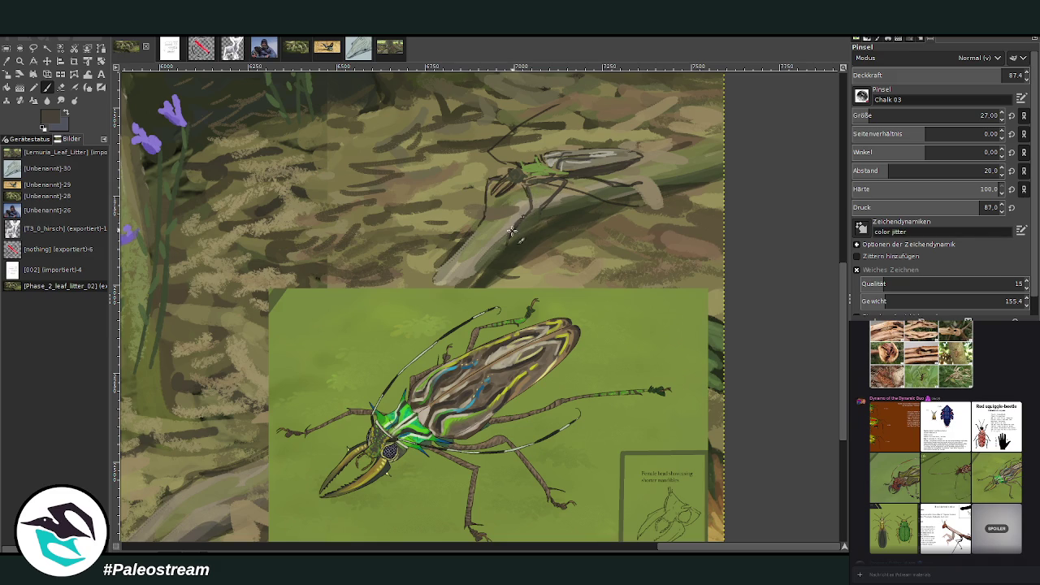
- Zoom in on the branch beetle and streak its wing top with khaki at about 68 opacity
scroll(432, 200, "down", 1)
scroll(431, 199, "down", 1)
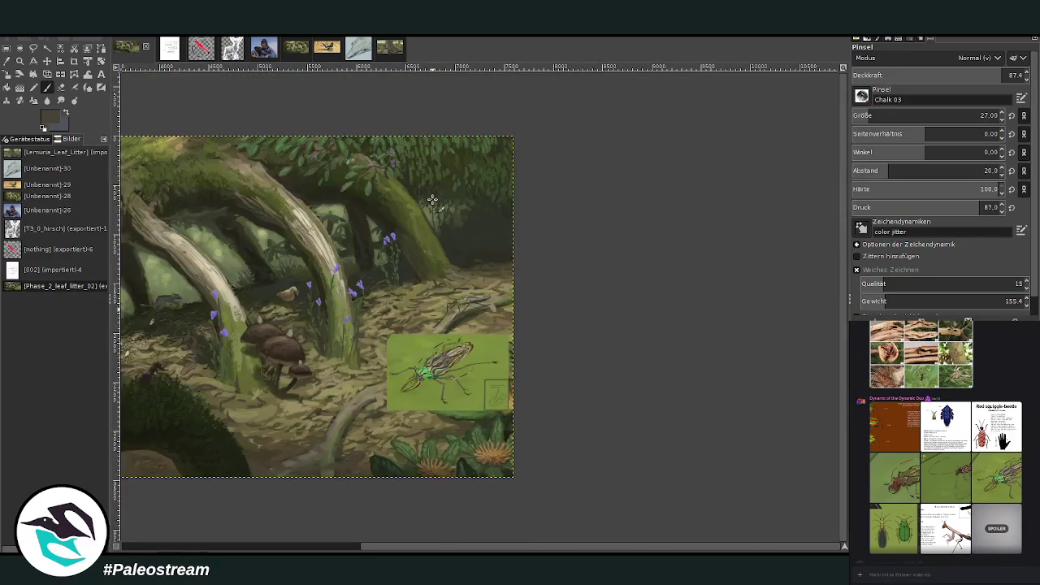
scroll(431, 199, "down", 1)
key("z")
left_click_drag(621, 243, 720, 362)
left_click_drag(439, 183, 647, 440)
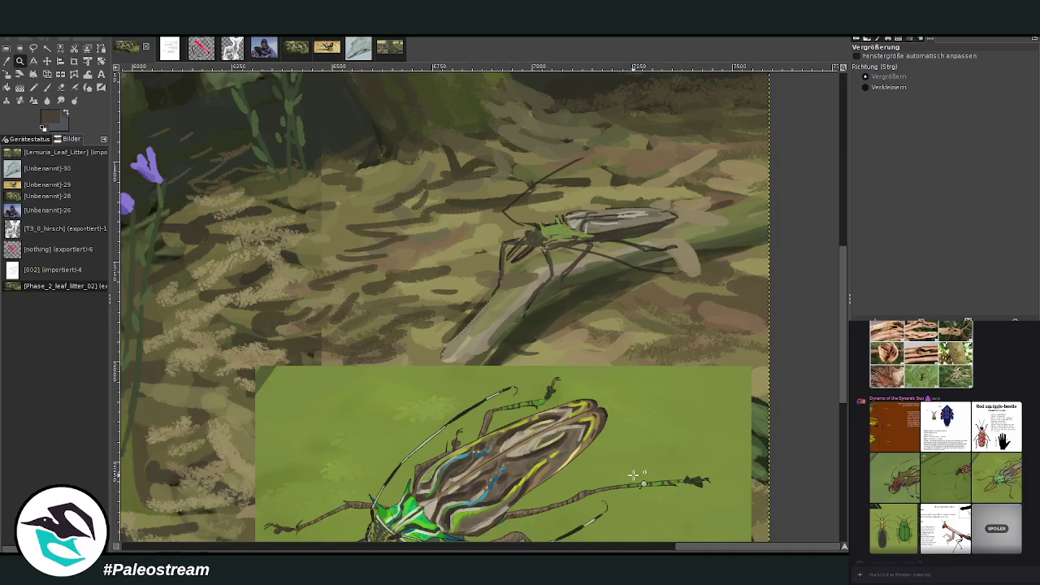
key("p")
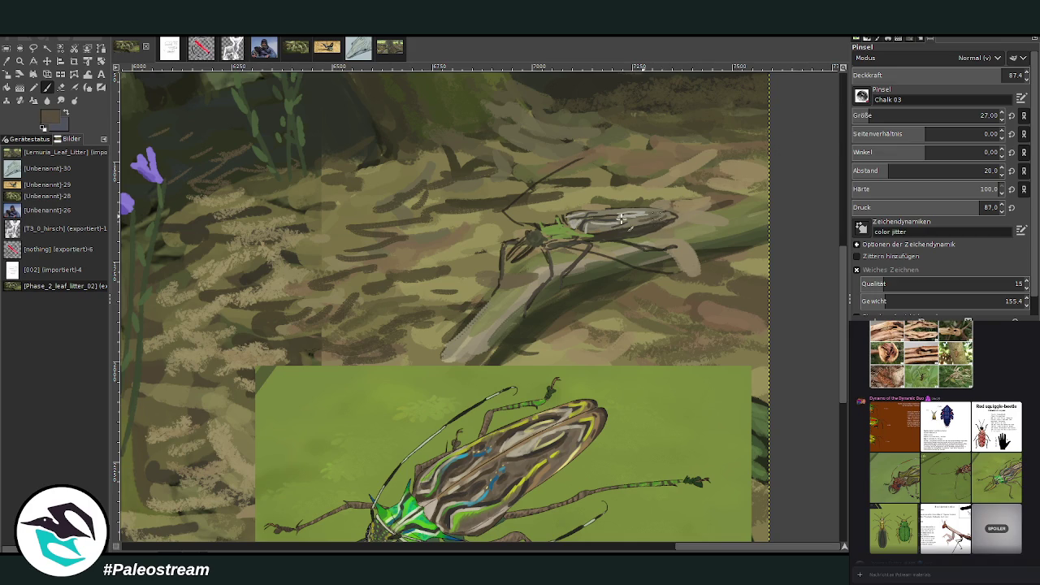
left_click(940, 71)
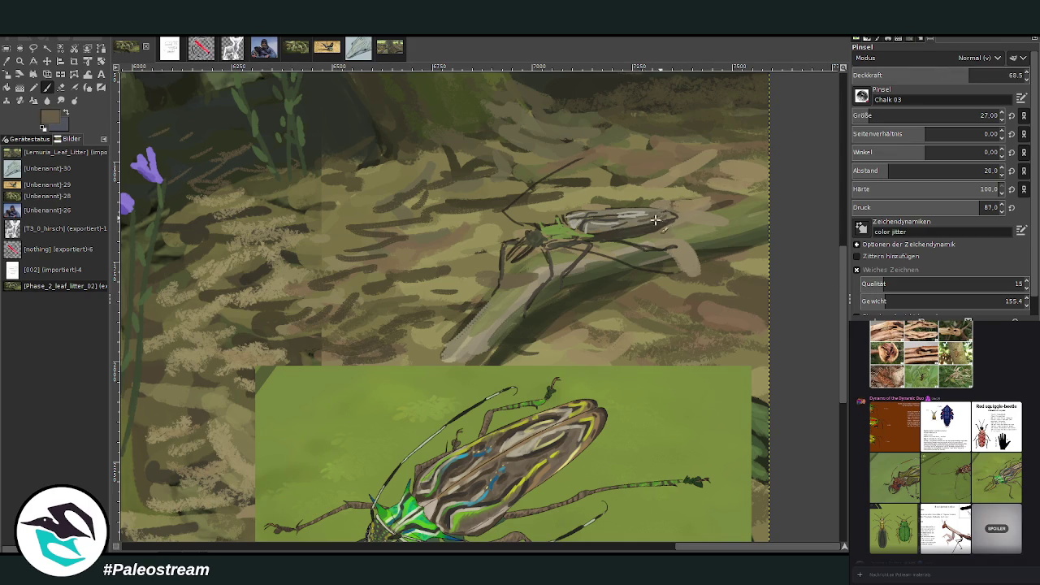
left_click_drag(646, 210, 619, 210)
left_click(839, 254, "ctrl")
mouse_move(605, 223)
left_mouse_down()
mouse_move(644, 210)
mouse_move(672, 224)
left_mouse_up()
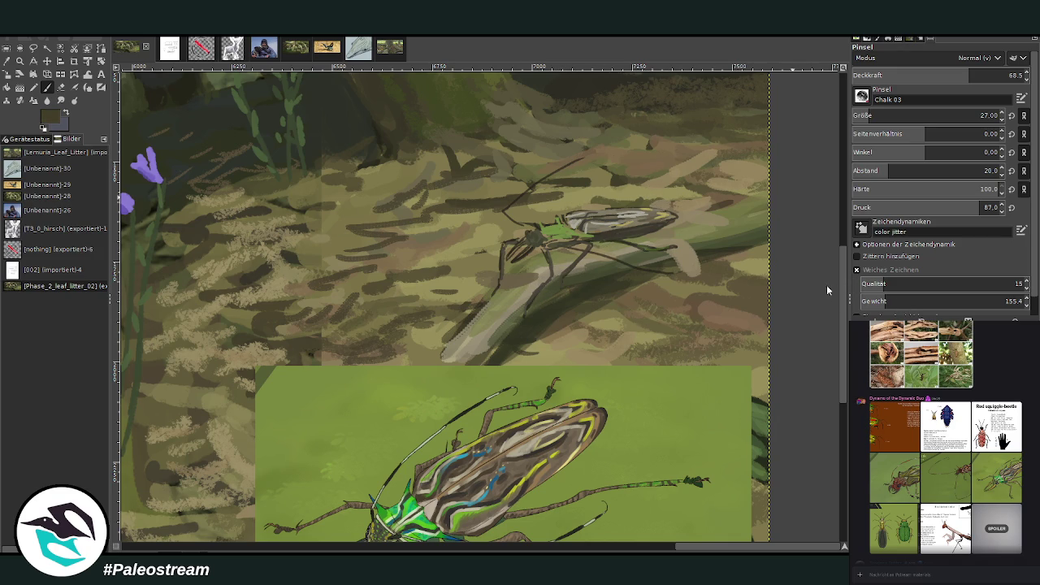
- Repaint the antenna as a lighter segmented line in beige-grey at about 79 opacity
left_click(778, 161, "ctrl")
left_click(990, 75)
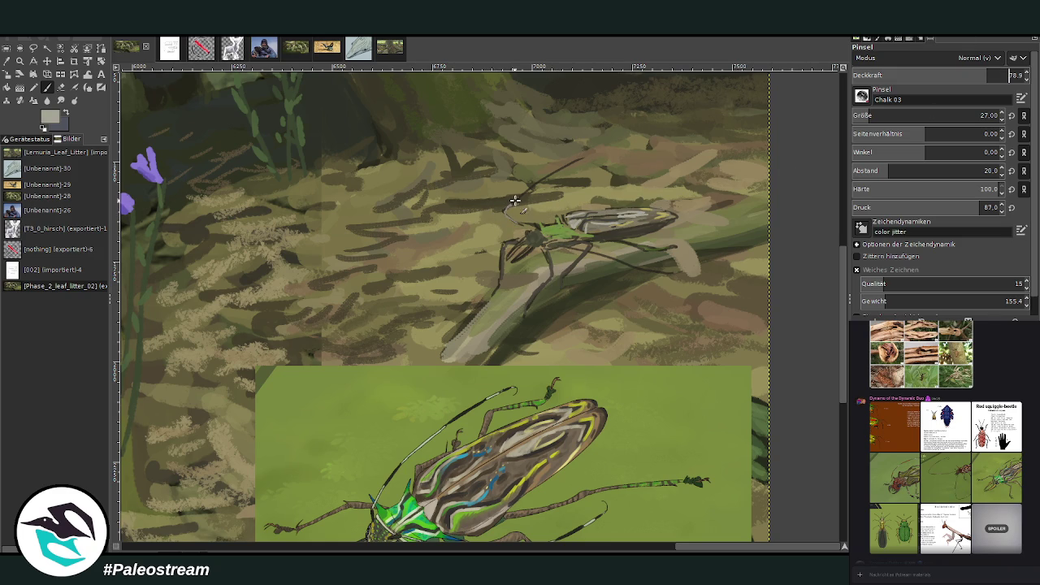
left_click_drag(520, 193, 587, 149)
scroll(724, 192, "down", 1)
key("d")
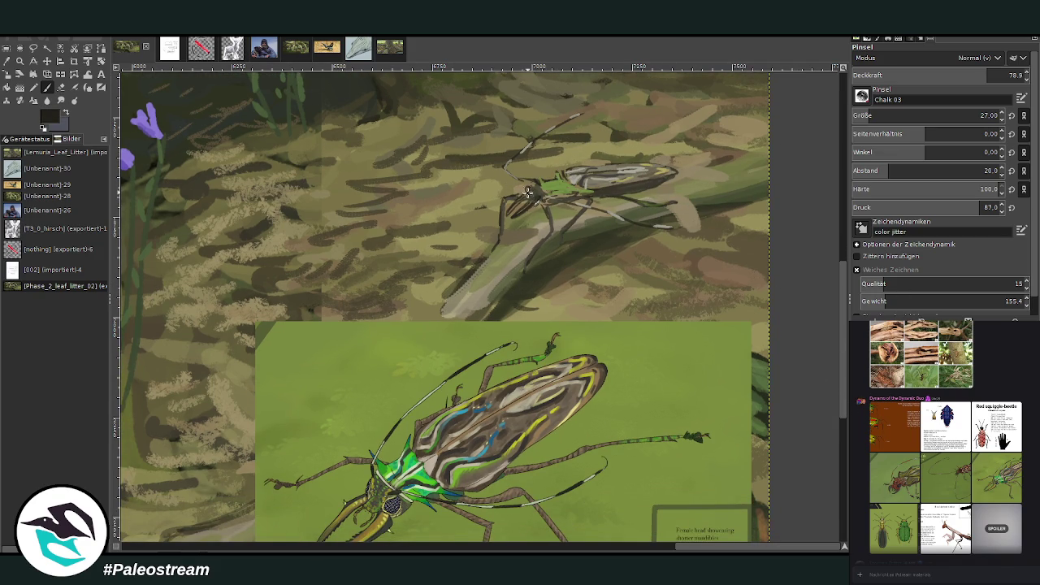
- With a size-20 brush, darken the beetle's head in dark olive-brown
left_click(790, 277, "ctrl")
key("bracketleft")
key("bracketleft")
key("bracketleft")
key("bracketleft")
key("bracketleft")
key("bracketleft")
left_click(739, 100, "ctrl")
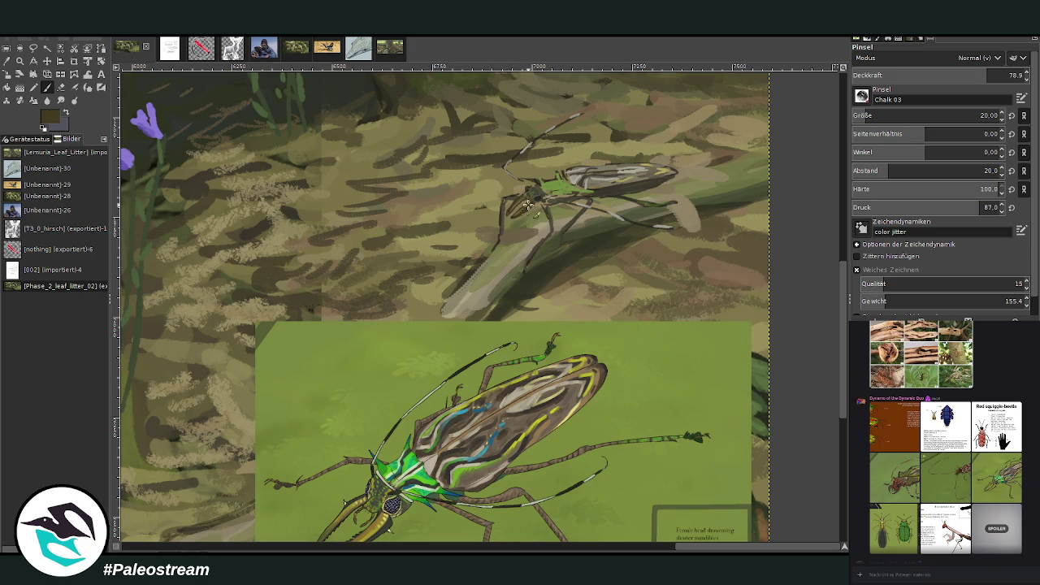
left_click_drag(526, 210, 526, 198)
- Paint the thorax light green, then shade it with progressively darker greens
key("x")
left_click_drag(550, 186, 569, 189)
key("x")
left_click_drag(560, 188, 554, 177)
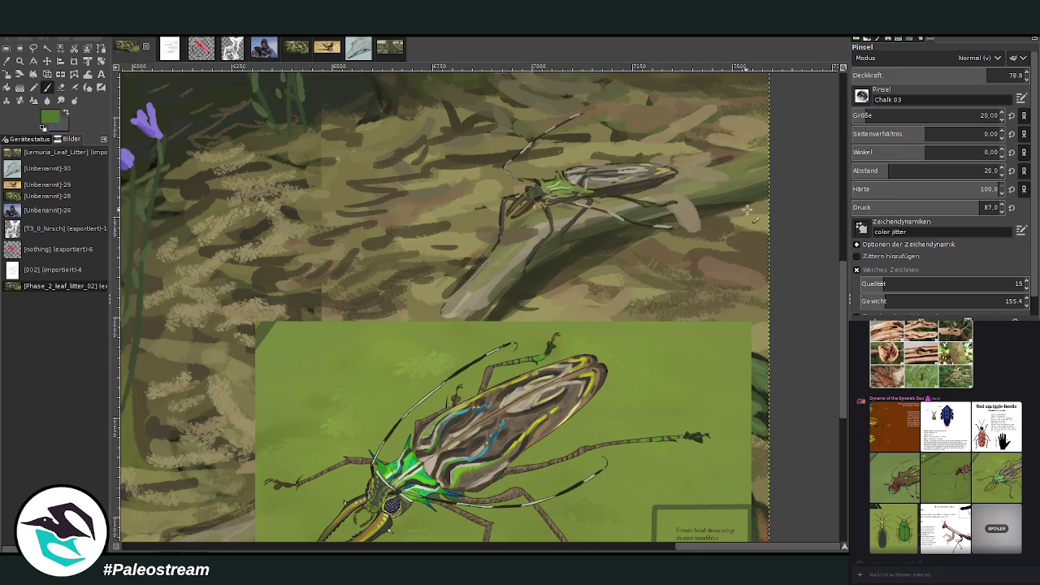
key("x")
left_click_drag(580, 182, 612, 187)
- Add a thin blue wing streak, drop opacity to 44.5, and sample a beige from the painting
left_click_drag(588, 169, 614, 166)
key("x")
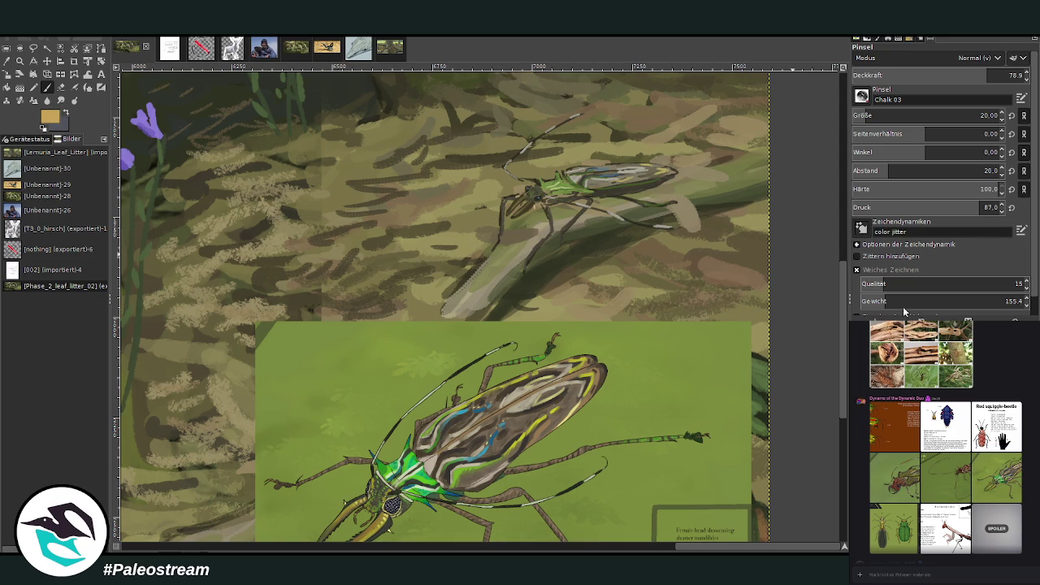
left_click(927, 74)
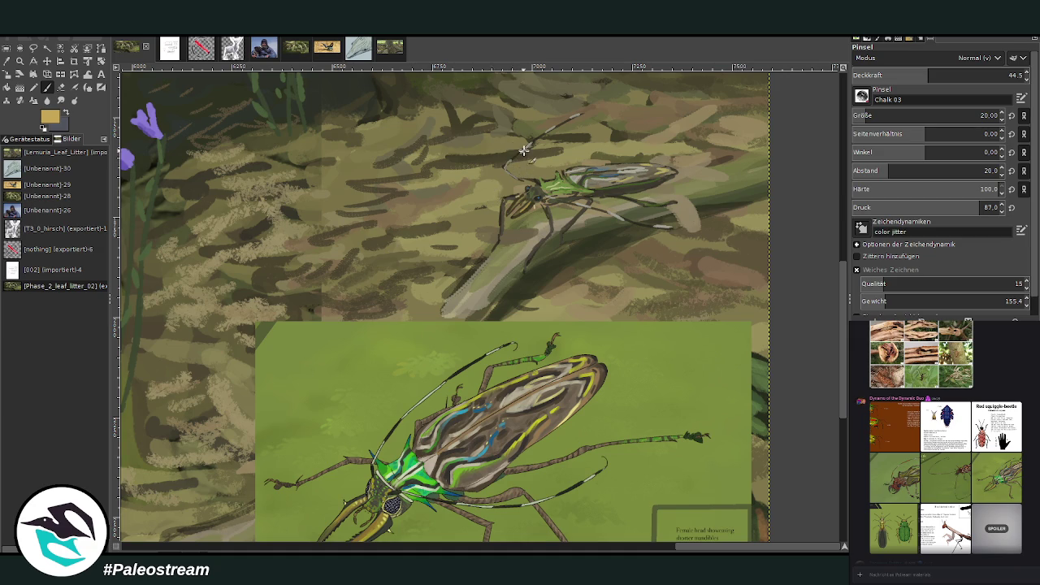
key("x")
key("x")
key("x")
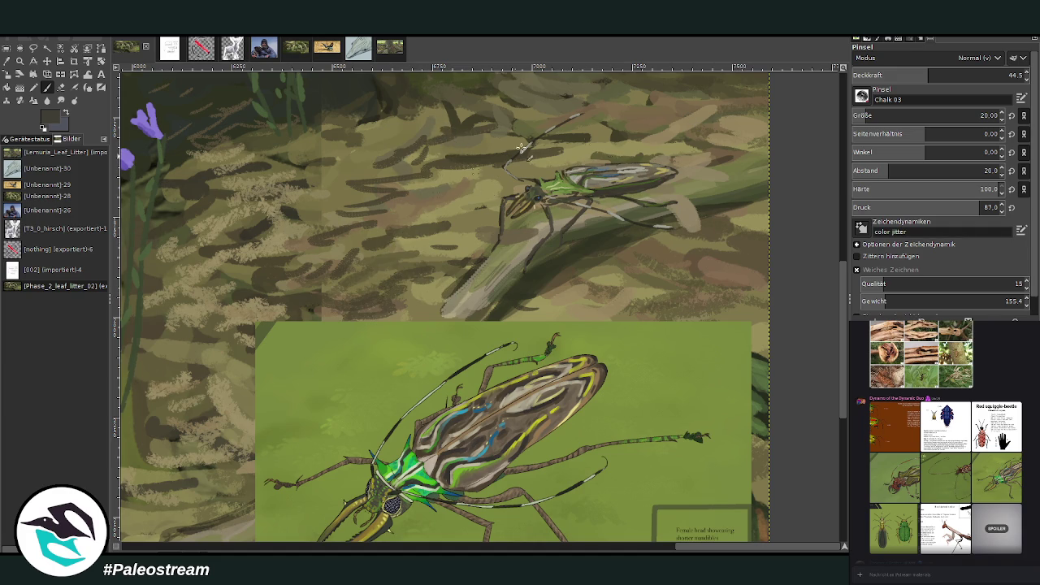
key("o")
left_click(526, 254)
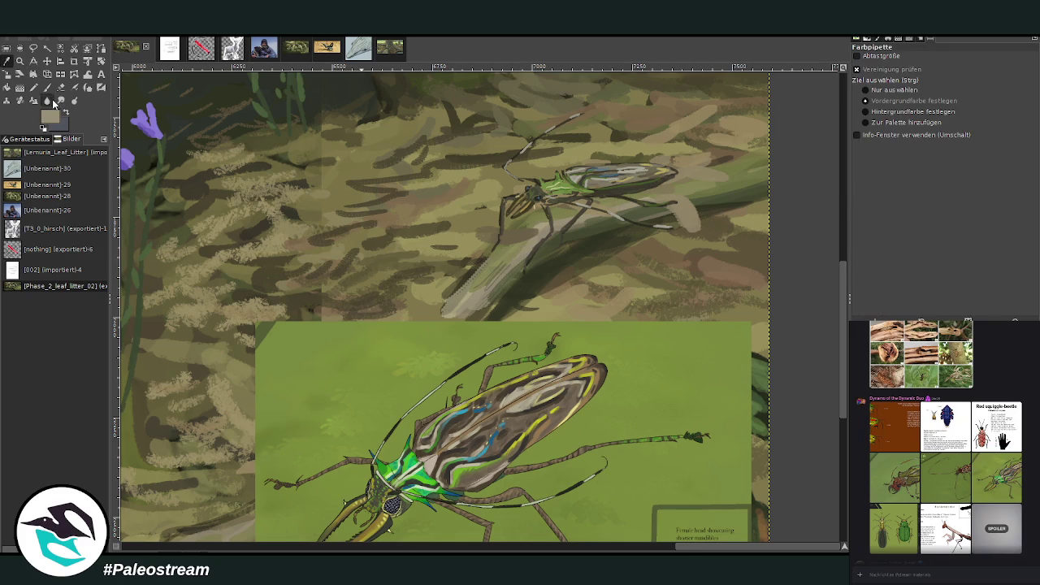
- Shade the twig around the beetle's legs and along the stick with darker grey-brown
key("p")
key("bracketright")
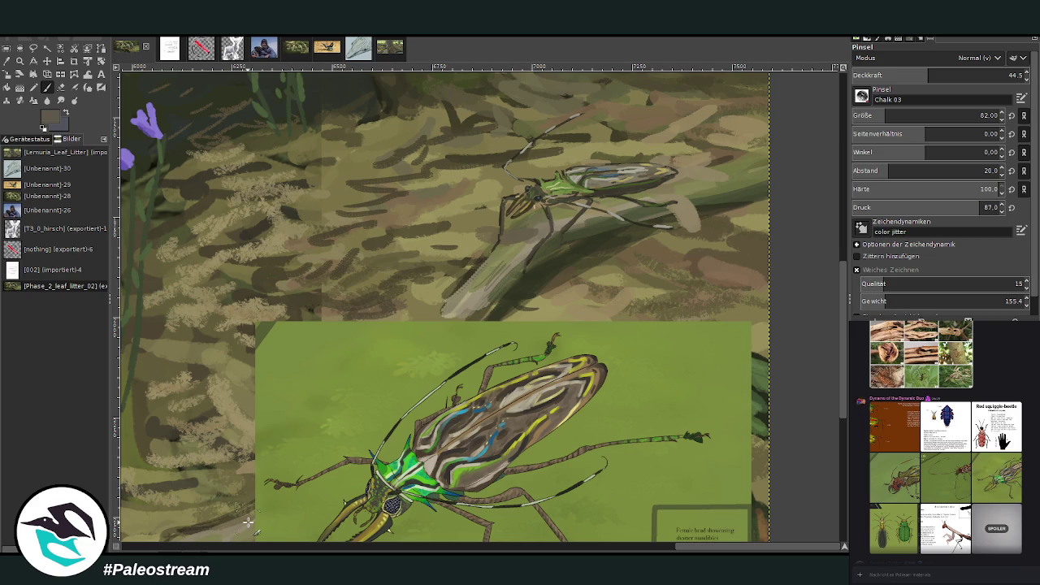
left_click(945, 74)
mouse_move(513, 230)
left_mouse_down()
mouse_move(536, 236)
mouse_move(576, 208)
mouse_move(650, 194)
mouse_move(499, 248)
mouse_move(535, 242)
mouse_move(605, 200)
mouse_move(562, 215)
left_mouse_up()
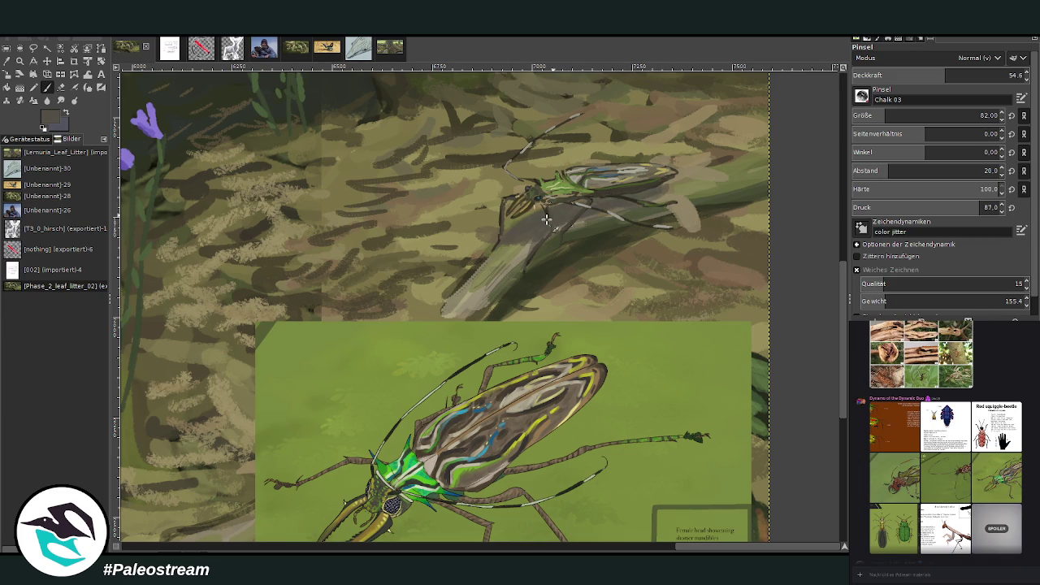
left_click(970, 75)
left_click_drag(874, 116, 862, 116)
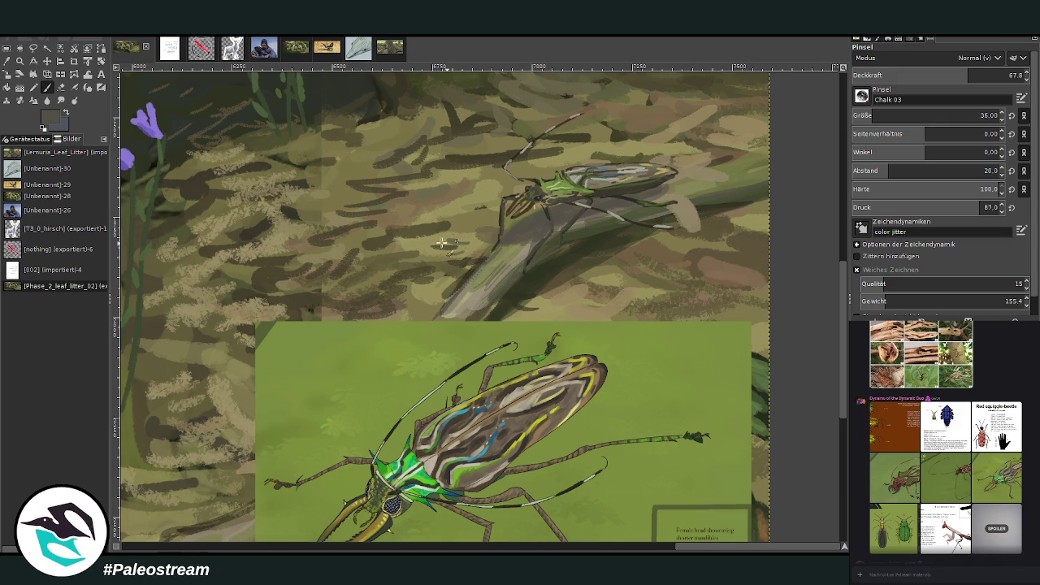
left_click(743, 231, "ctrl")
left_click_drag(502, 246, 604, 196)
- Add a light tan highlight on the upper stick, then shrink the brush to 21
key("x")
left_click(752, 238, "ctrl")
left_click_drag(524, 220, 504, 242)
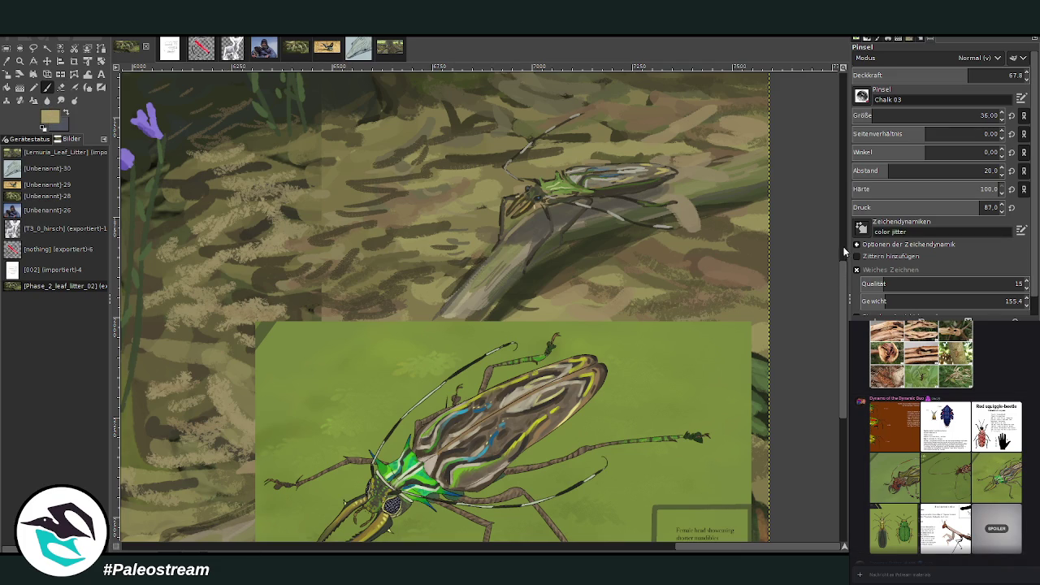
left_click(980, 116)
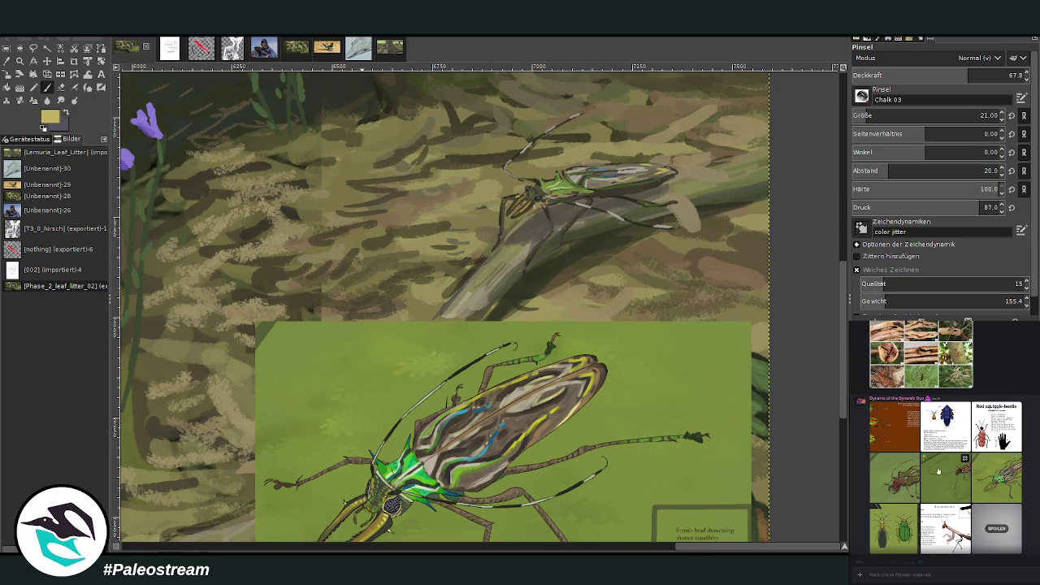
- Sample a dark grey from the painting and set the brush to size 52 at 34.1 opacity
key("o")
left_click(524, 204)
key("p")
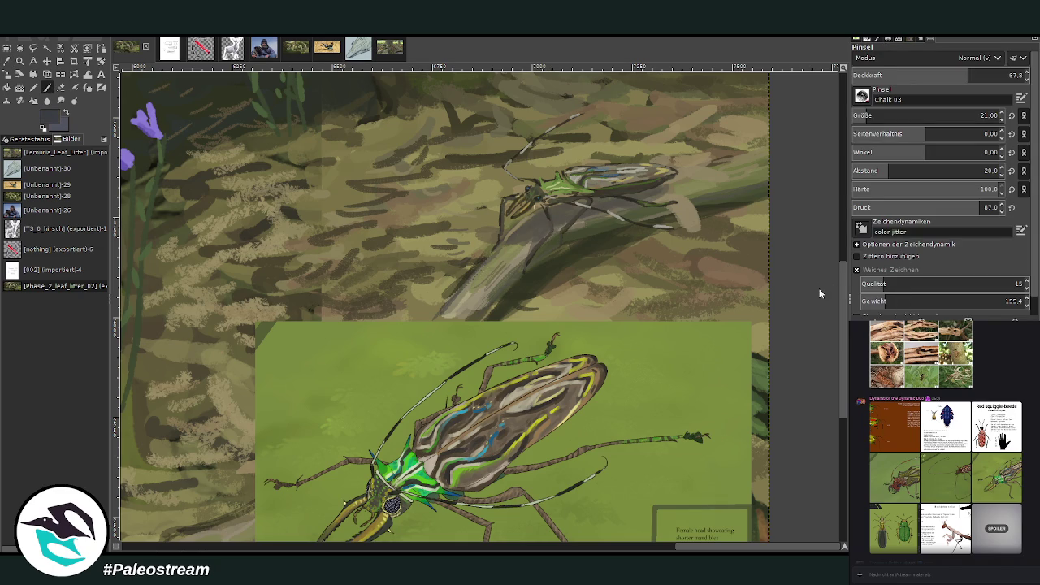
left_click(875, 115)
left_click(931, 75)
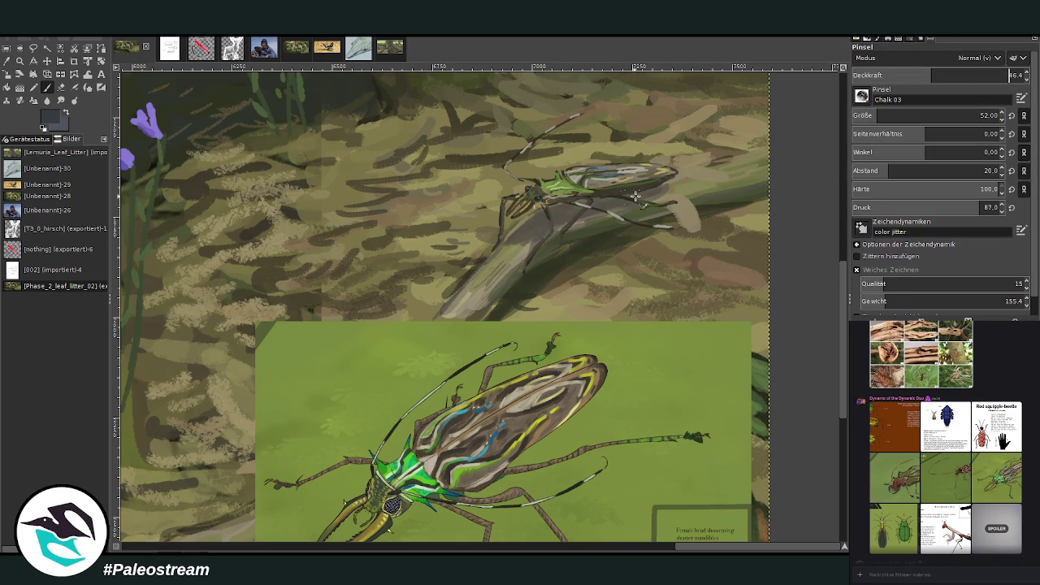
left_click(910, 75)
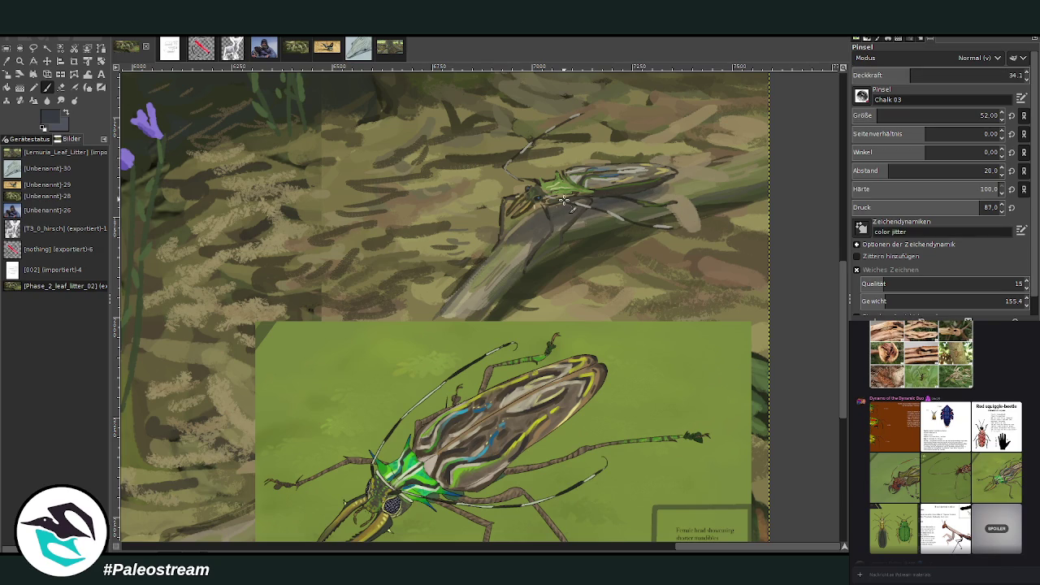
scroll(564, 200, "down", 3)
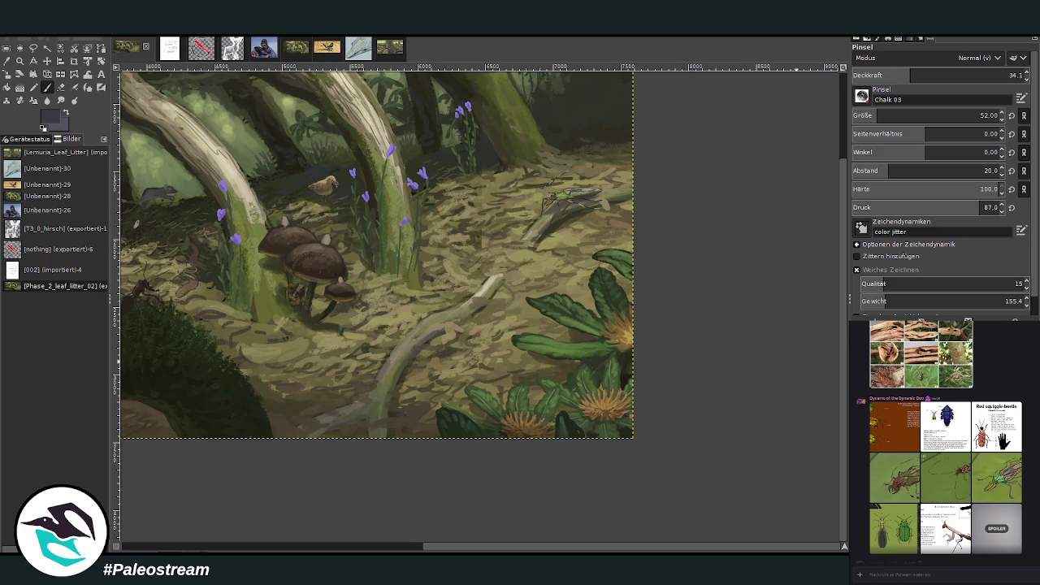
key("Page_Up")
key("Page_Up")
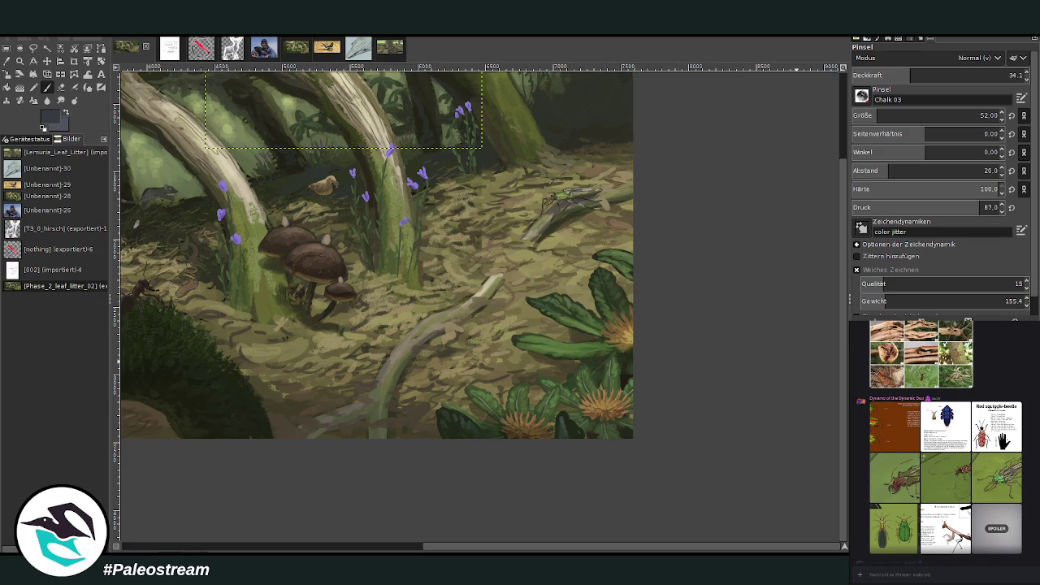
key("minus")
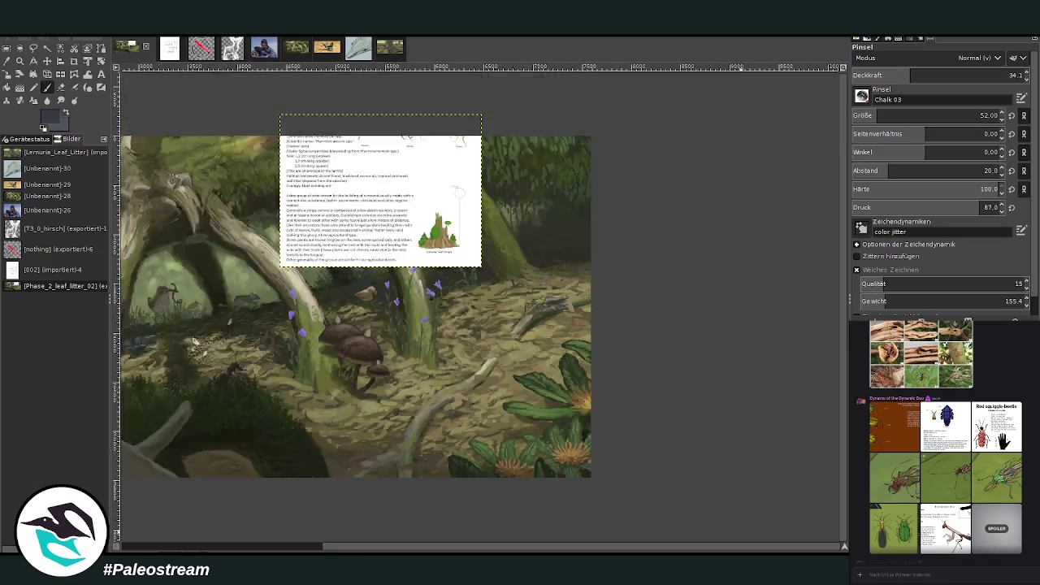
key("minus")
key("z")
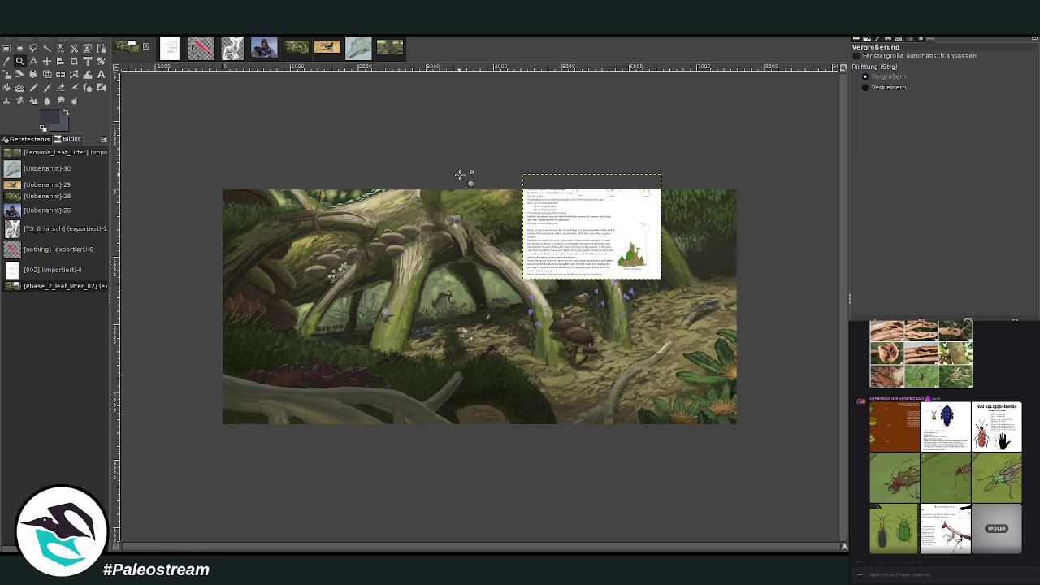
left_click_drag(449, 148, 715, 427)
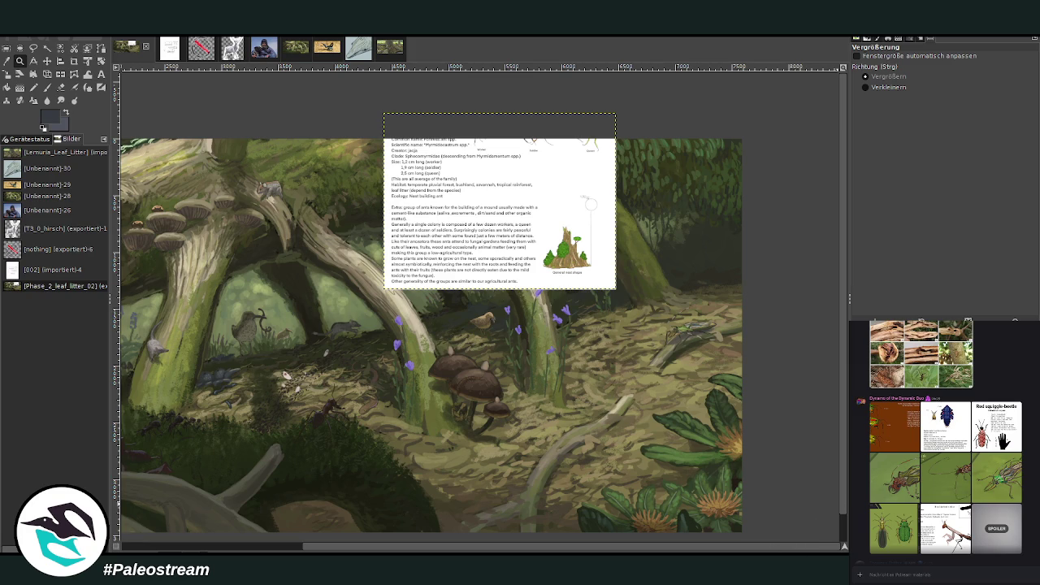
key("ctrl+z")
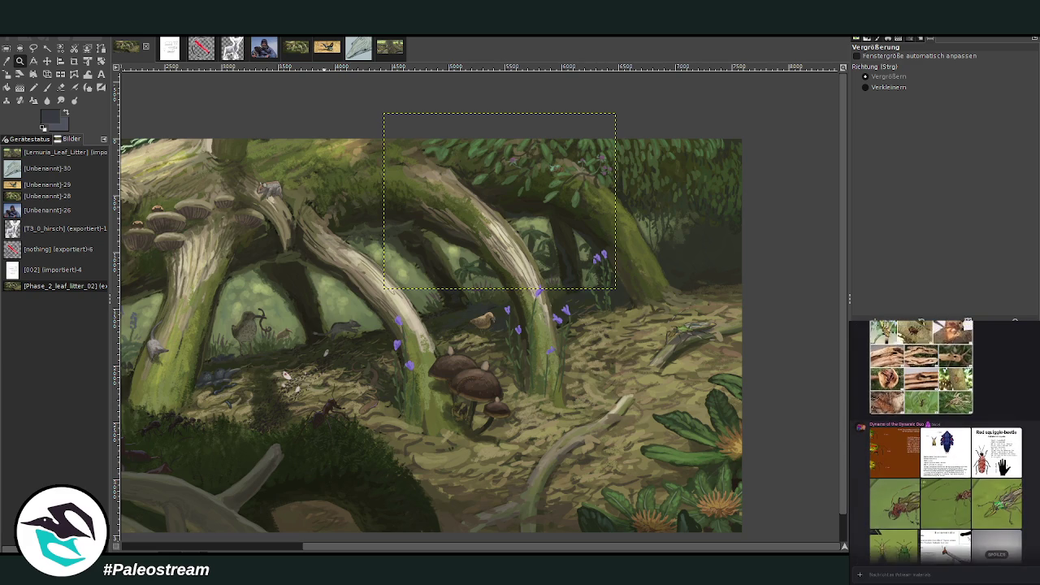
scroll(865, 449, "down", 5)
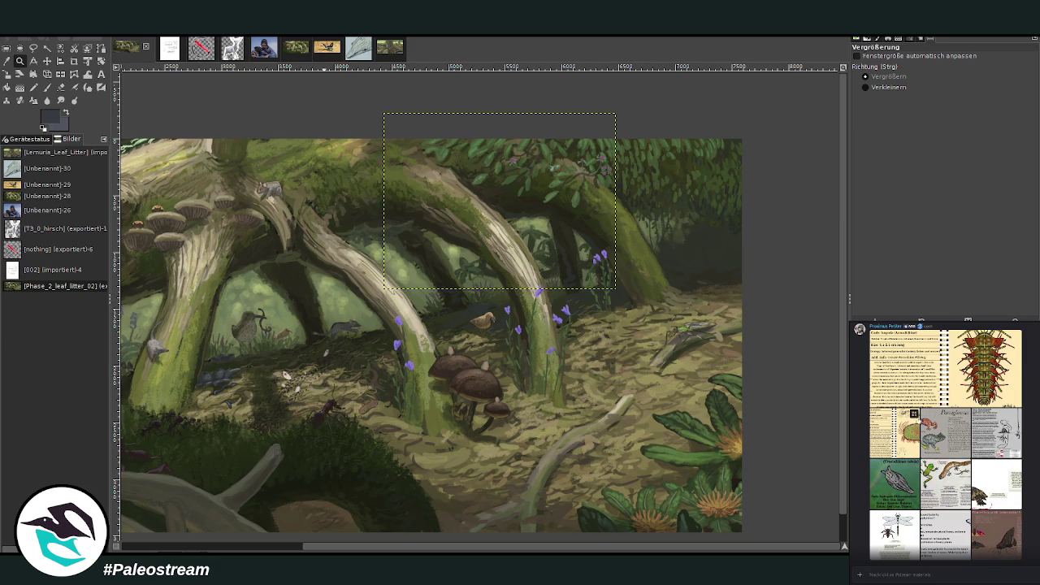
- Browse the Discord reference images, previewing the mantis, butterfly and moth plates
scroll(914, 414, "up", 2)
scroll(914, 415, "up", 1)
left_click(945, 400)
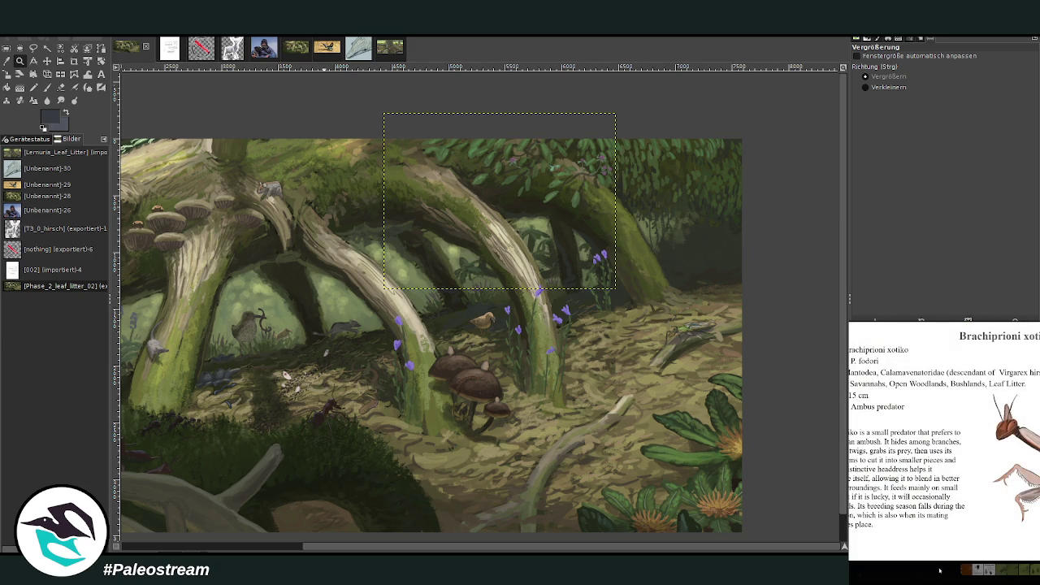
left_click(940, 572)
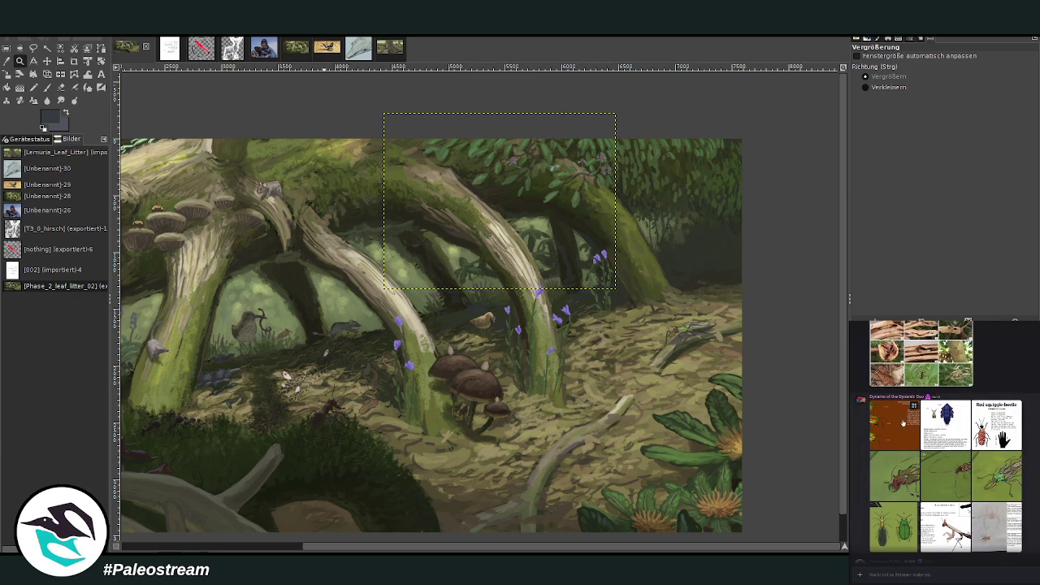
scroll(886, 484, "up", 3)
scroll(942, 439, "up", 3)
scroll(942, 439, "up", 3)
scroll(943, 439, "up", 2)
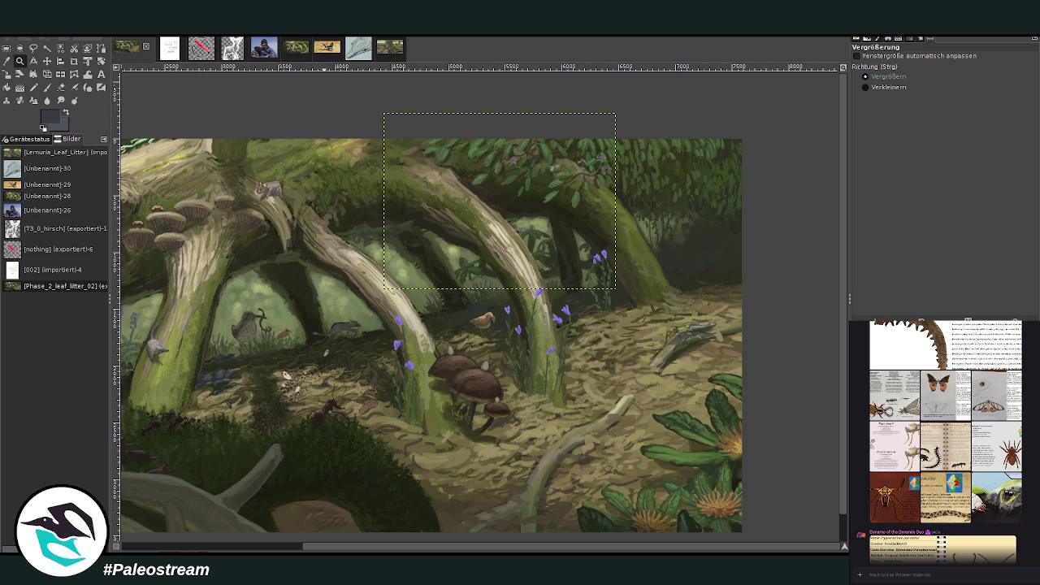
mouse_move(945, 395)
scroll(909, 406, "down", 1)
left_click(944, 455)
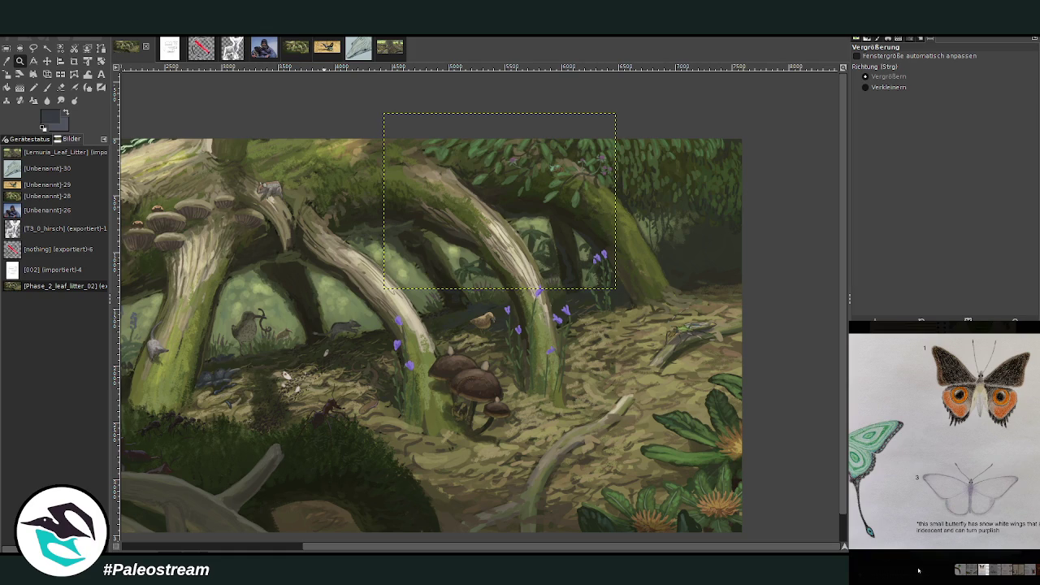
left_click(921, 566)
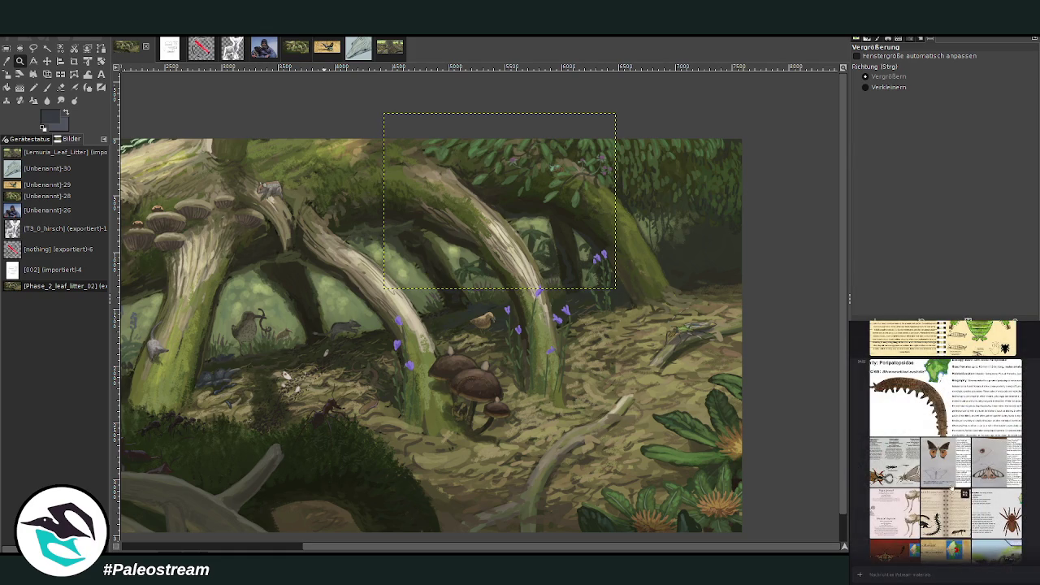
left_click(892, 523)
left_click(914, 564)
- Copy a different butterfly plate from Discord and paste it into the GIMP painting
left_click(926, 479)
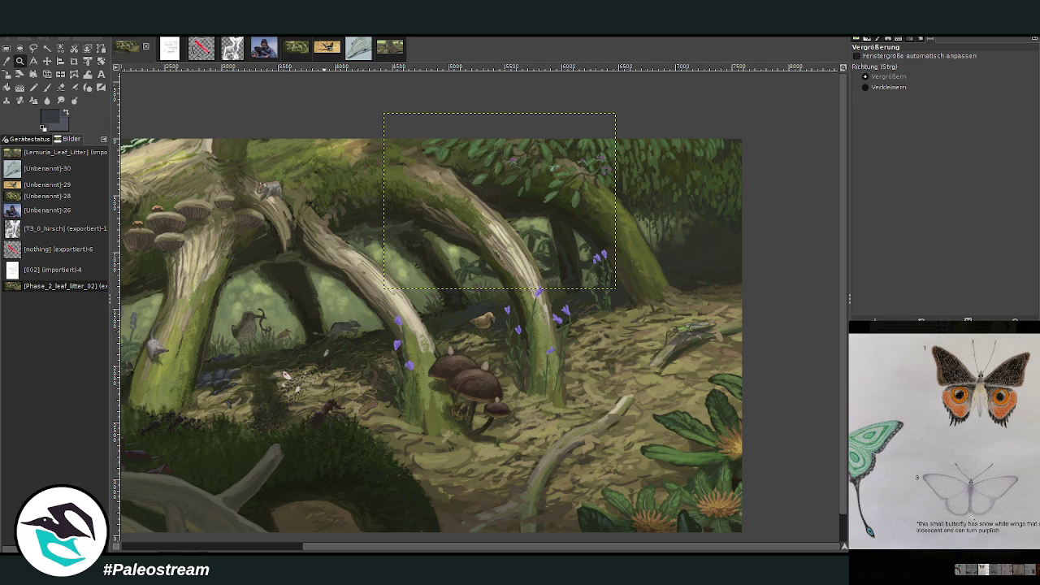
right_click(970, 468)
left_click(987, 490)
left_click(862, 579)
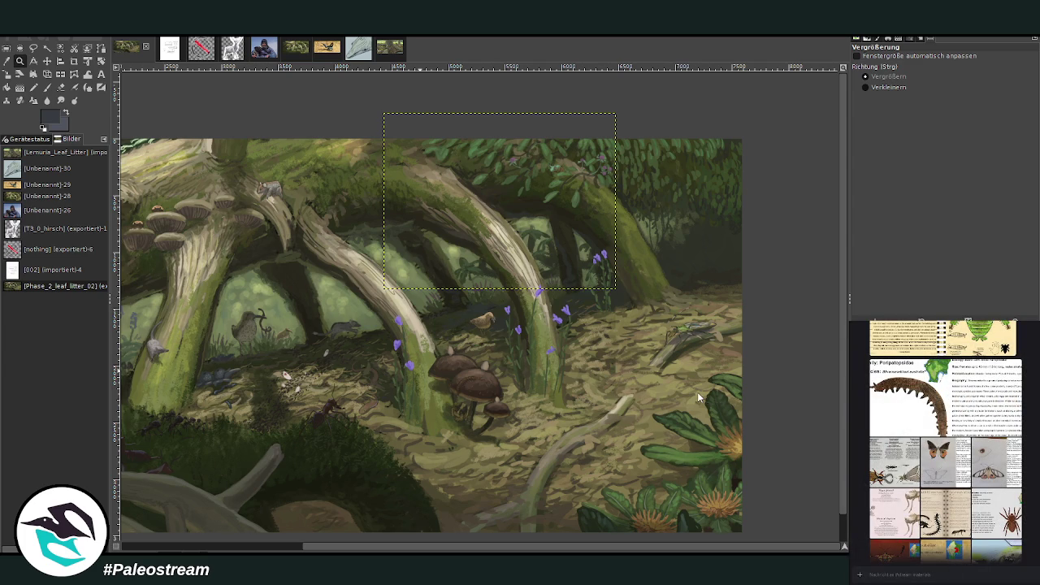
key("ctrl+v")
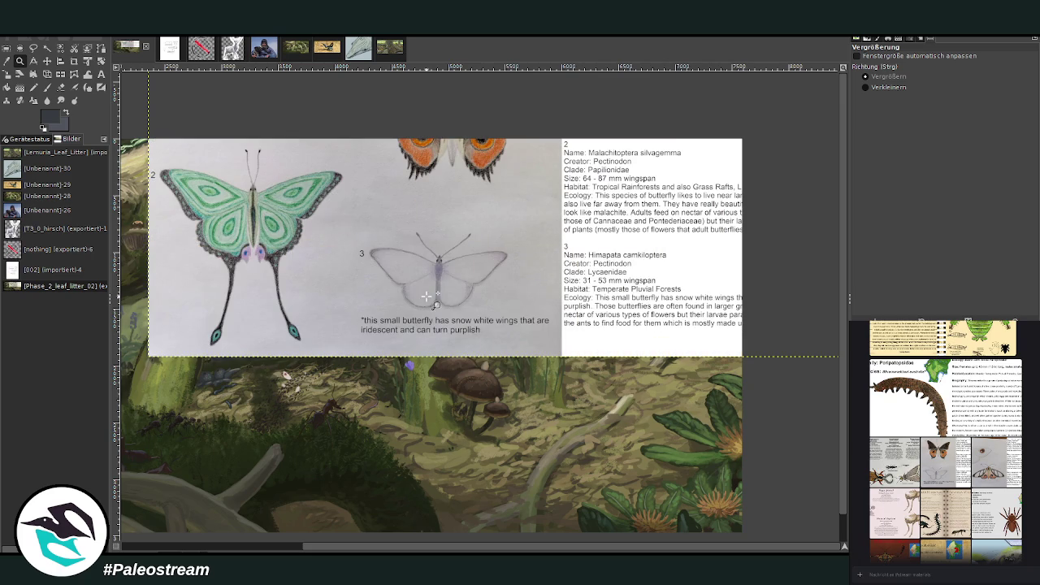
- Crop the pasted plate to the small white butterfly and its caption
left_click(47, 62)
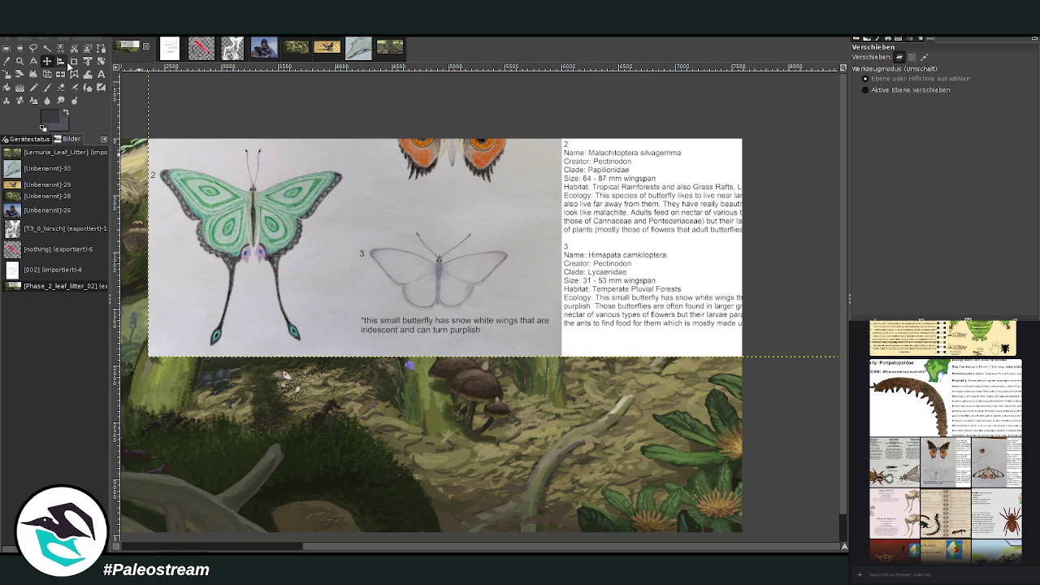
left_click(60, 61)
left_click_drag(351, 215, 552, 349)
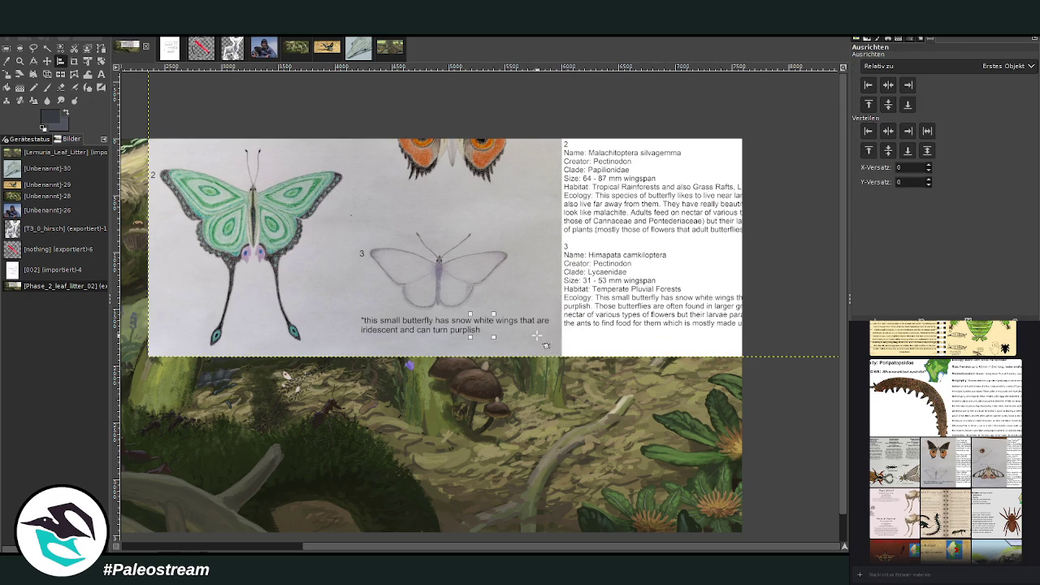
left_click(593, 361)
left_click(74, 61)
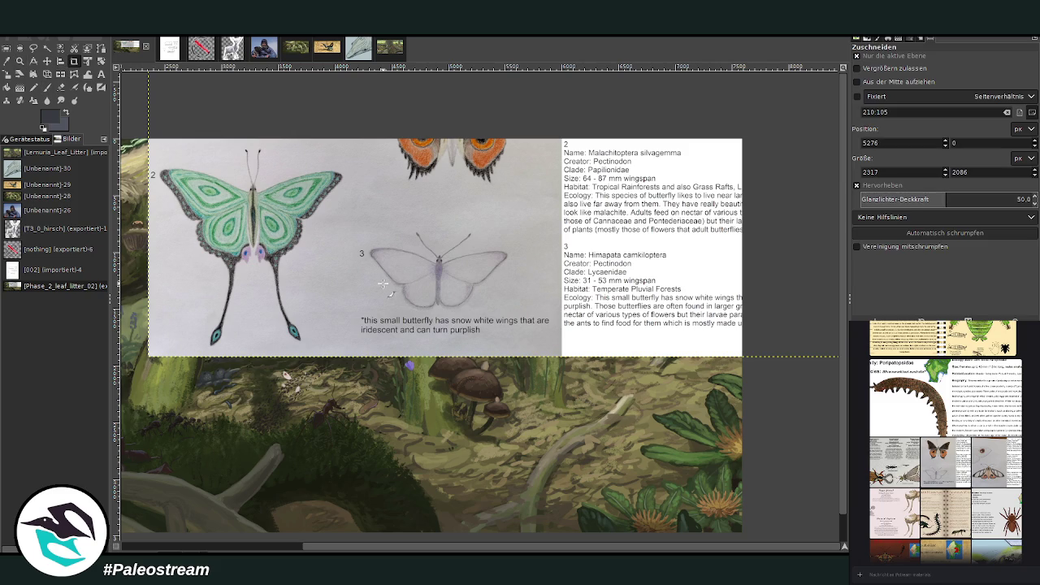
left_click_drag(349, 221, 555, 340)
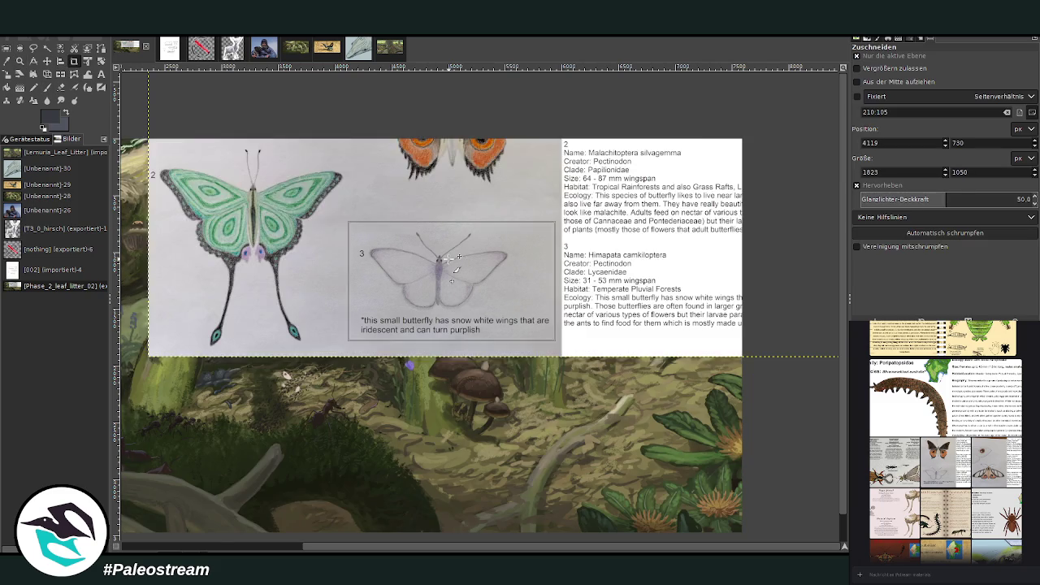
left_click(447, 259)
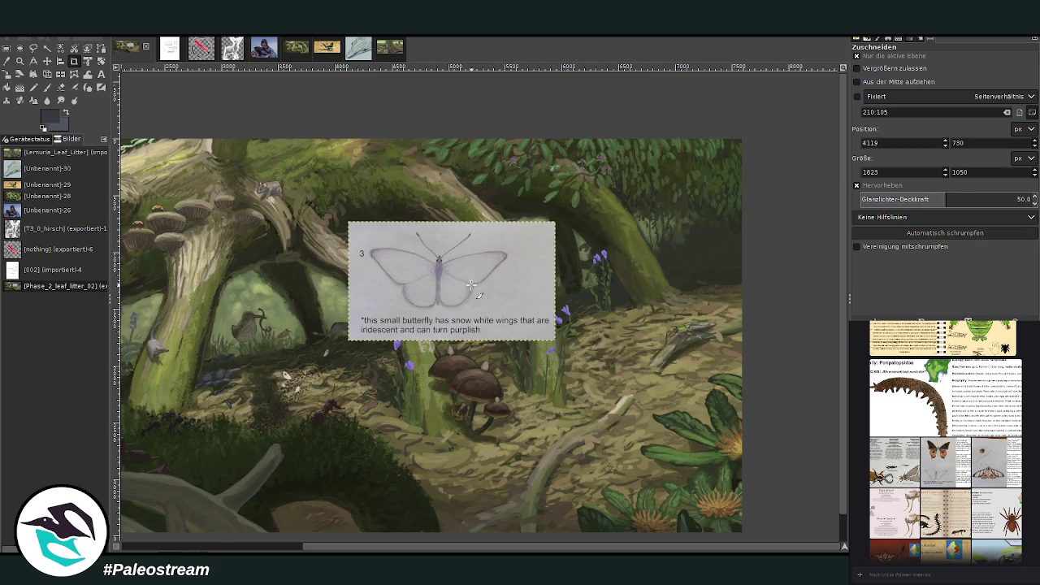
- Scale the cropped butterfly reference down to 1201×692 pixels
left_click(10, 77)
left_click(415, 264)
mouse_move(398, 251)
left_mouse_down()
mouse_move(460, 287)
mouse_move(675, 296)
left_mouse_up()
left_click(800, 147)
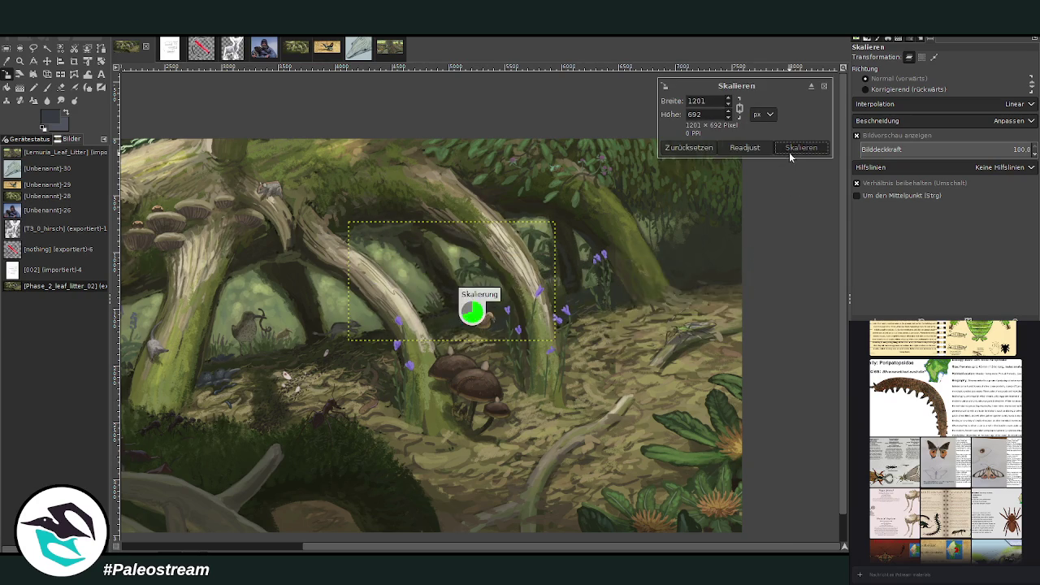
key("z")
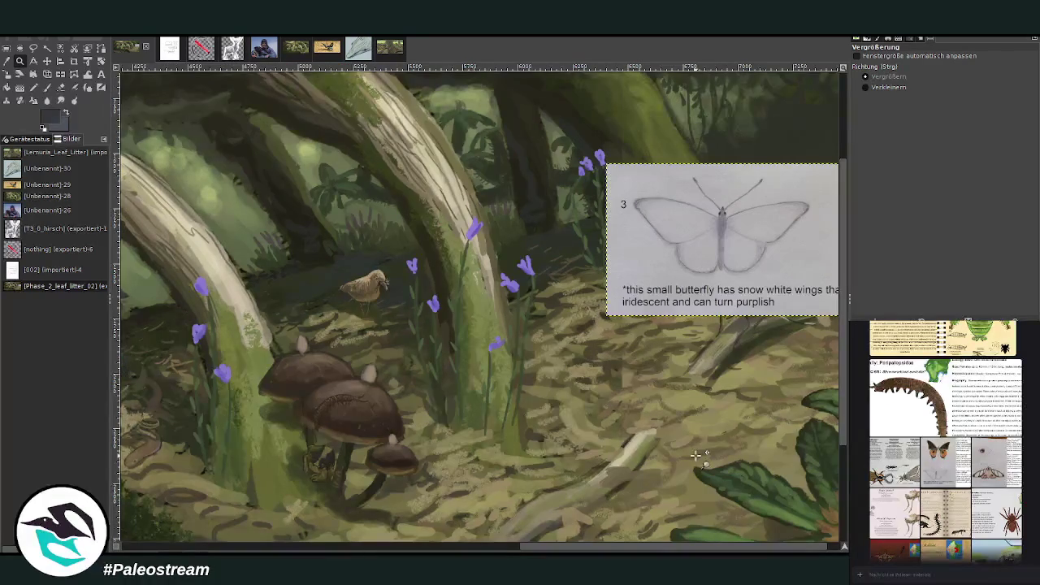
- Move the butterfly reference lower beside the purple flowers and zoom in there
key("m")
mouse_move(667, 244)
left_mouse_down()
mouse_move(598, 383)
mouse_move(604, 391)
left_mouse_up()
left_click(19, 61)
left_click_drag(342, 141, 720, 467)
- Paint small cream butterflies by the purple flower and trunks with a size-33 brush at 77.6 opacity
left_click(47, 86)
left_click(806, 245, "ctrl")
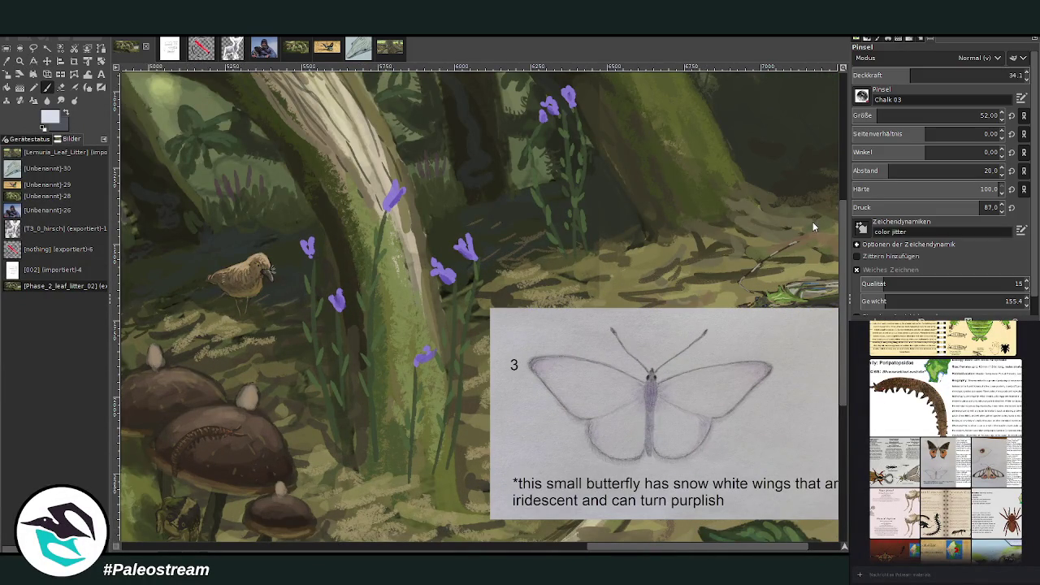
left_click(820, 231, "ctrl")
left_click_drag(922, 75, 987, 76)
left_click_drag(863, 115, 849, 115)
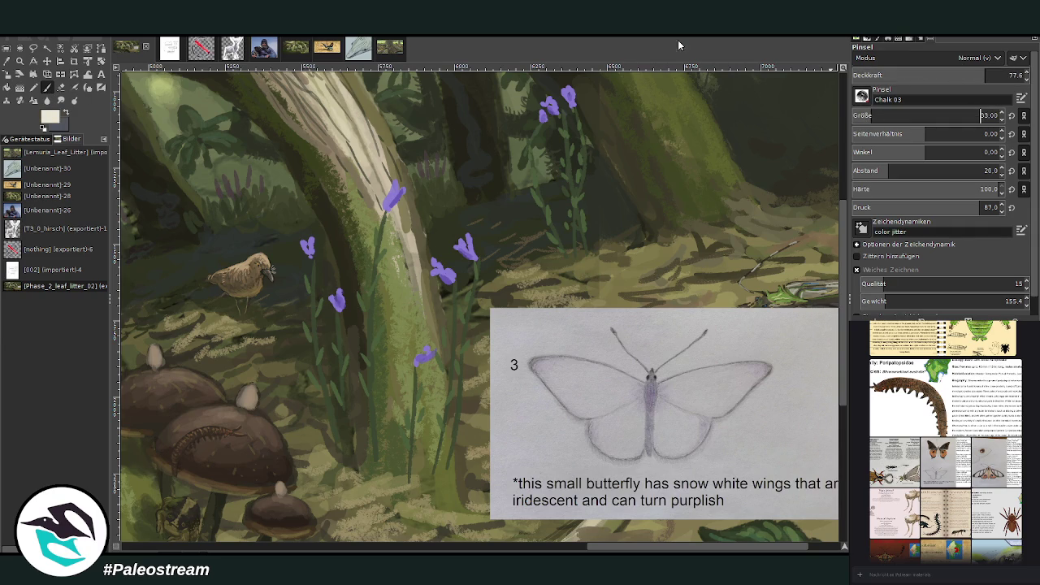
left_click(410, 179)
mouse_move(460, 239)
left_mouse_down()
mouse_move(449, 228)
mouse_move(457, 239)
left_mouse_up()
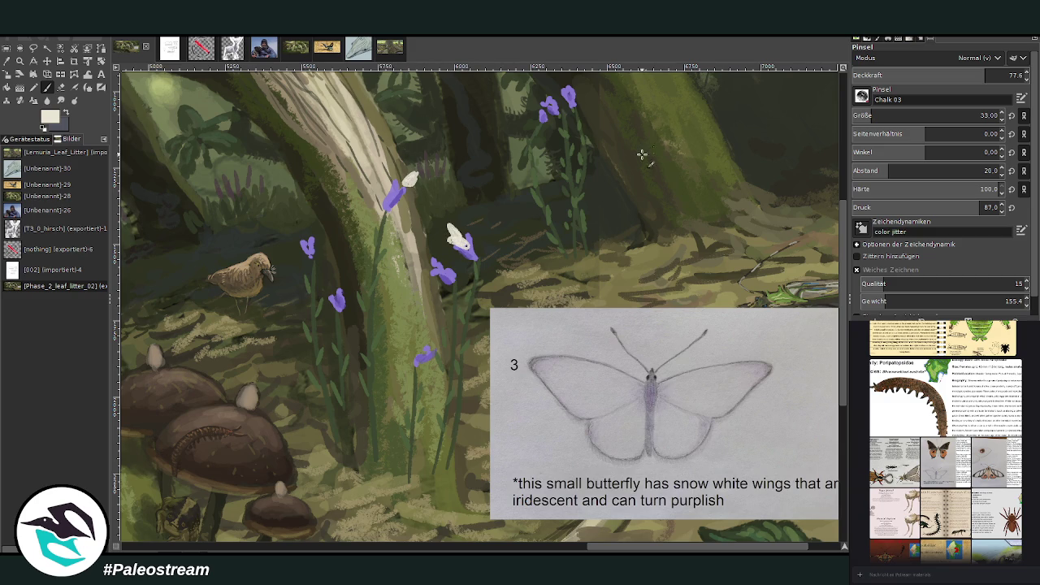
left_click_drag(623, 157, 615, 158)
left_click_drag(468, 124, 461, 121)
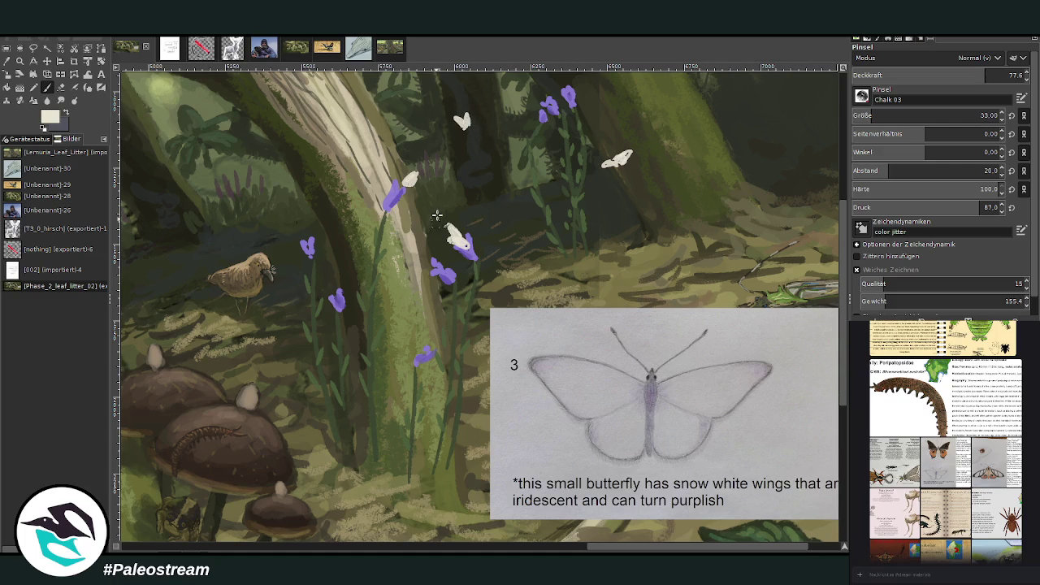
scroll(842, 378, "up", 2)
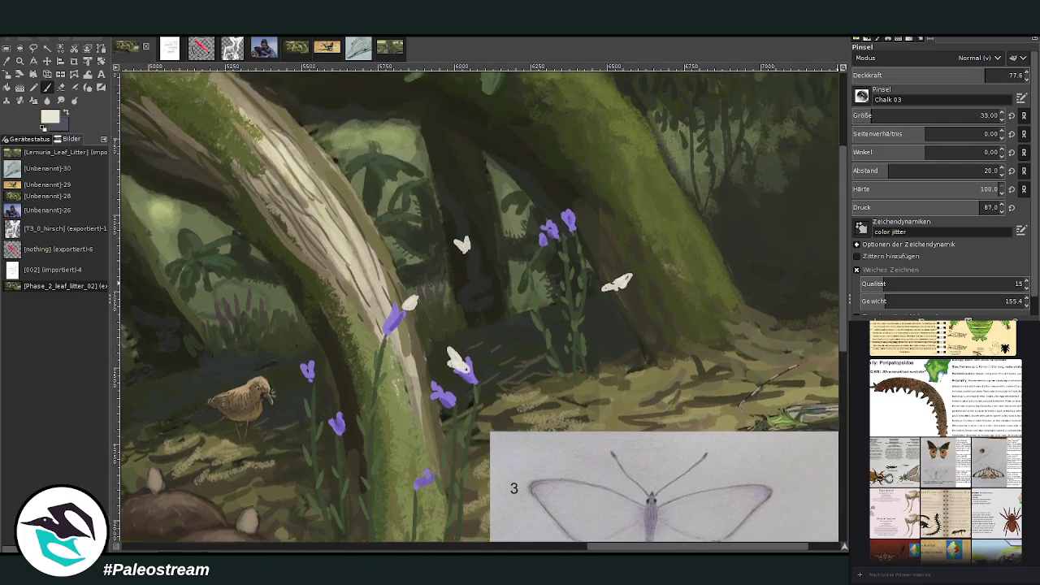
- Paint a white butterfly on the upper mossy trunk, then switch to near-white at brush size 18
scroll(842, 378, "up", 3)
mouse_move(552, 213)
left_mouse_down()
mouse_move(564, 228)
mouse_move(538, 213)
left_mouse_up()
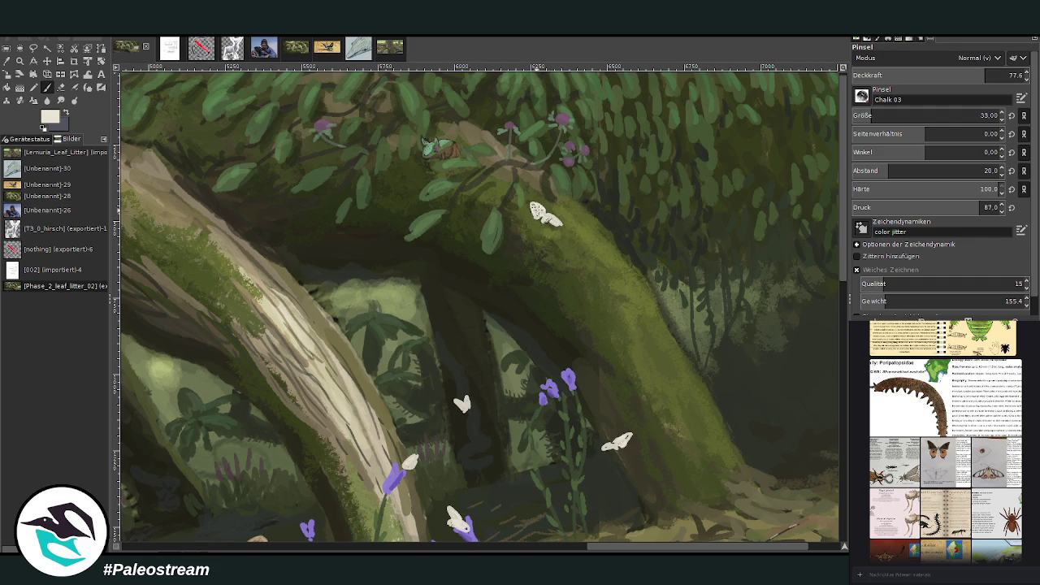
key("x")
scroll(546, 213, "down", 5)
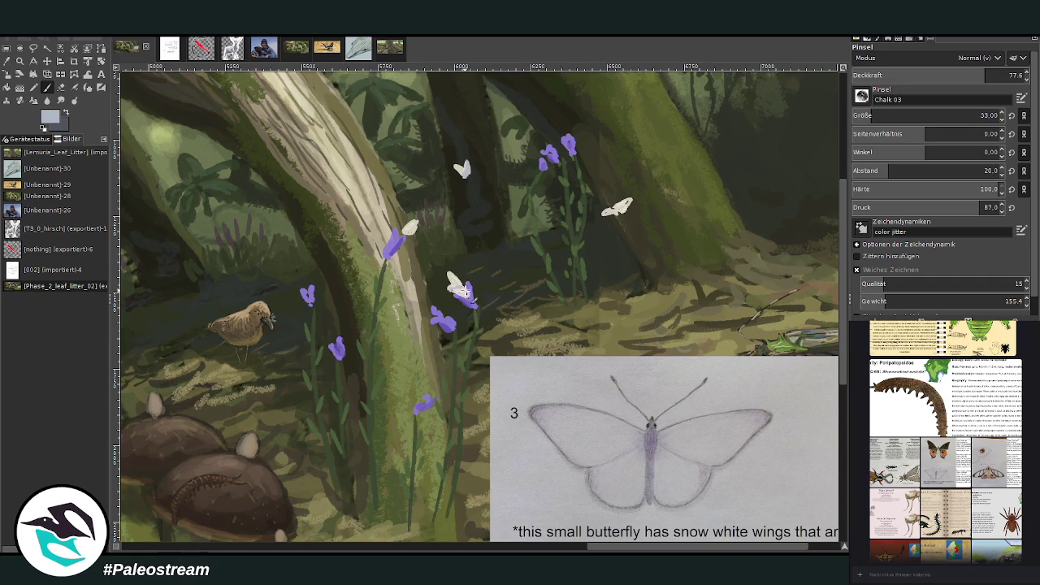
left_click(617, 208, "ctrl")
left_click(871, 116)
- Zoom in on the butterflies and hide the butterfly reference
scroll(842, 179, "up", 5)
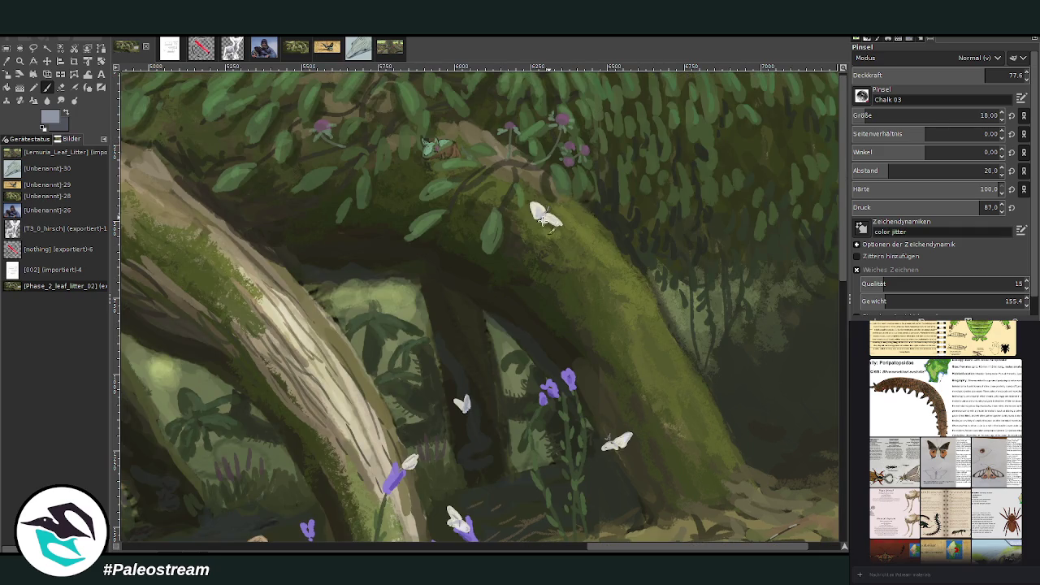
scroll(475, 255, "down", 3)
scroll(474, 255, "down", 1)
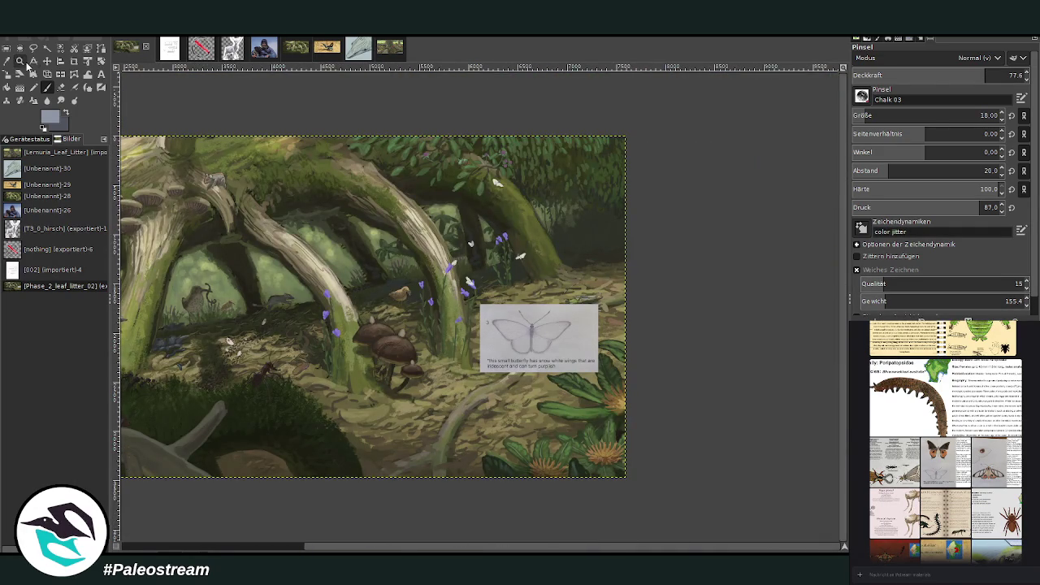
left_click(20, 61)
left_click_drag(371, 190, 687, 486)
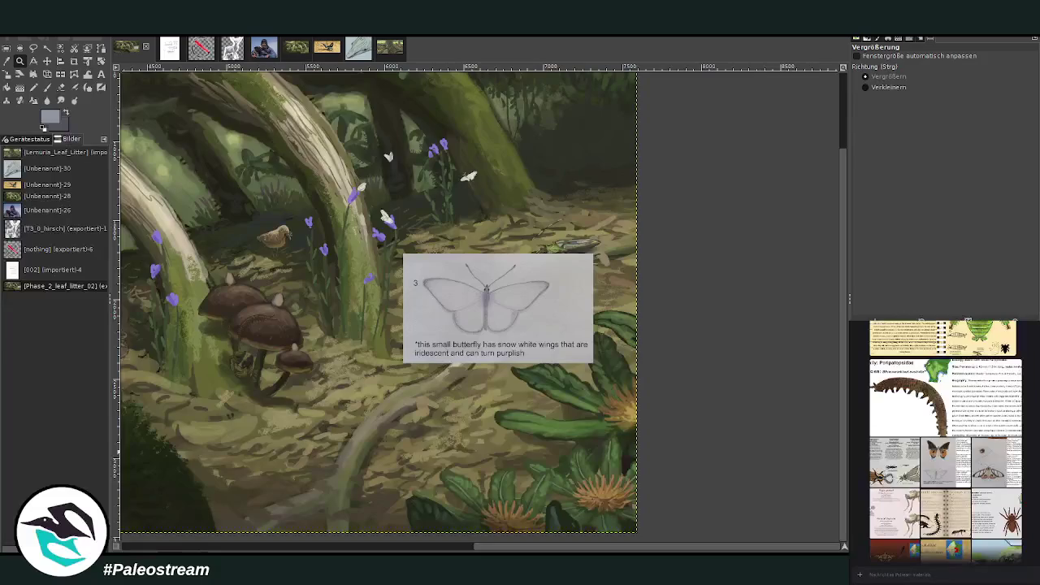
key("Delete")
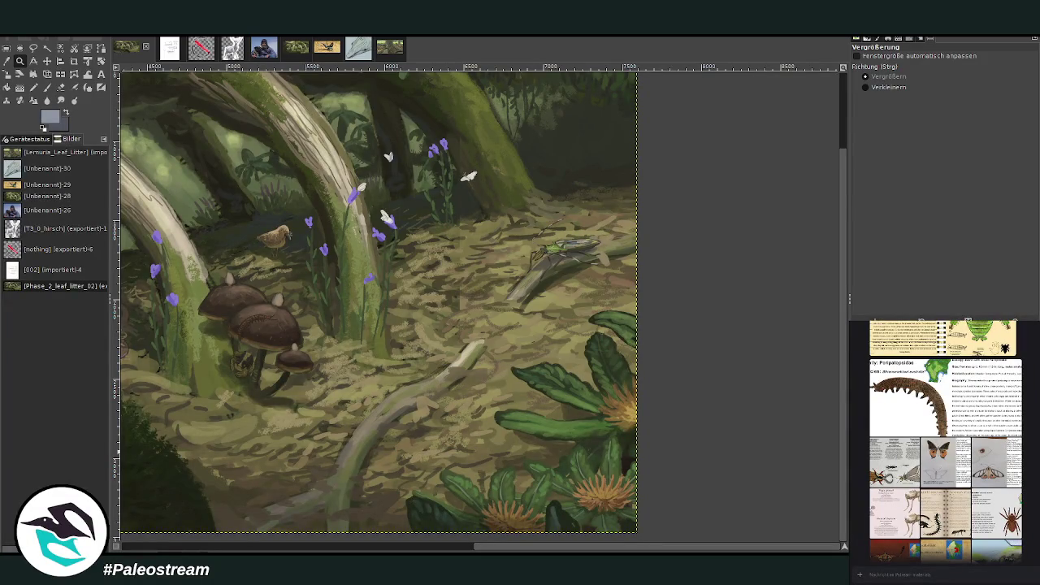
key("ctrl+h")
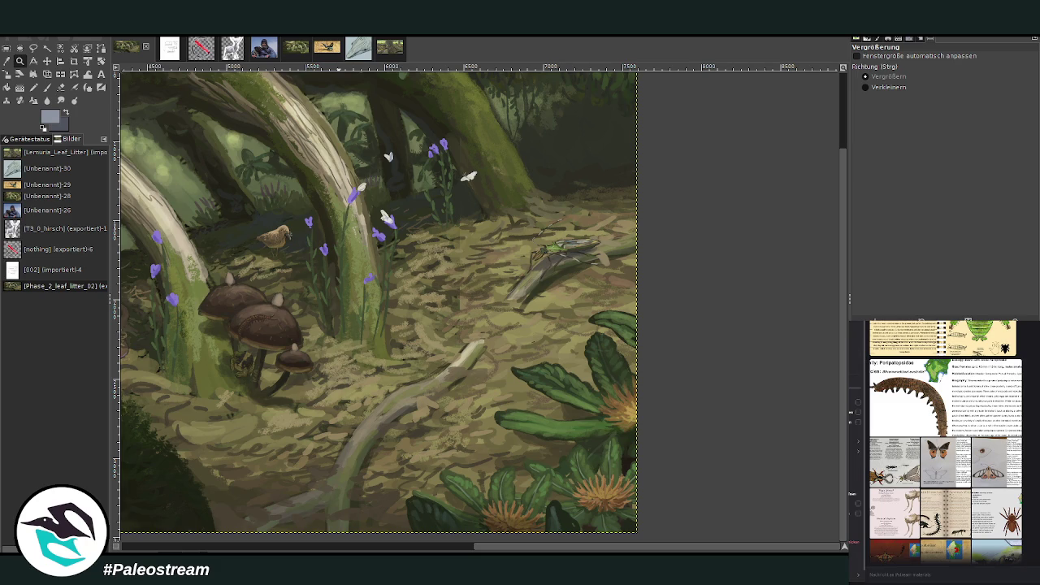
scroll(945, 441, "down", 2)
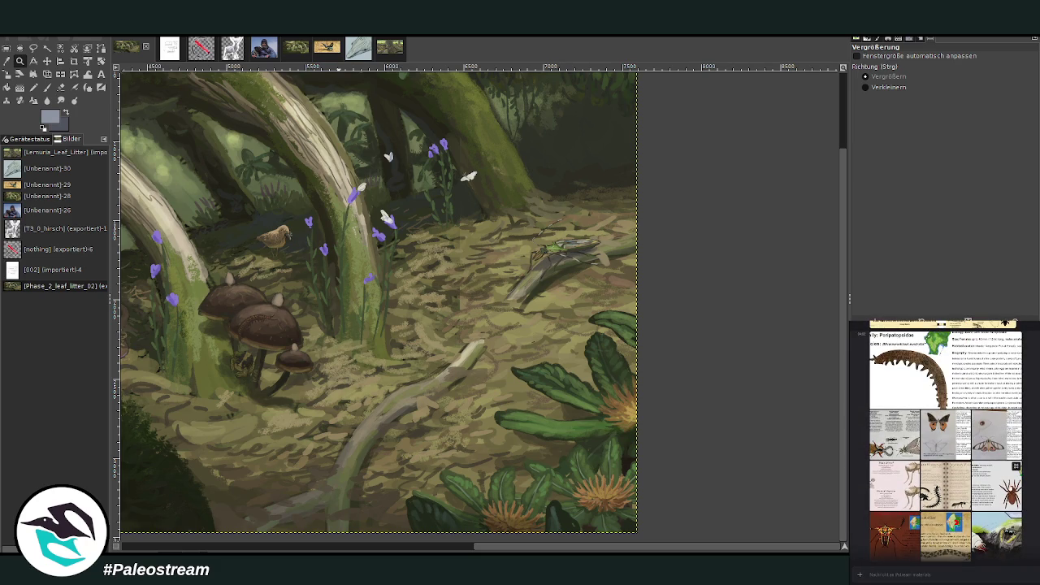
left_click(1007, 485)
key("Escape")
scroll(944, 441, "up", 2)
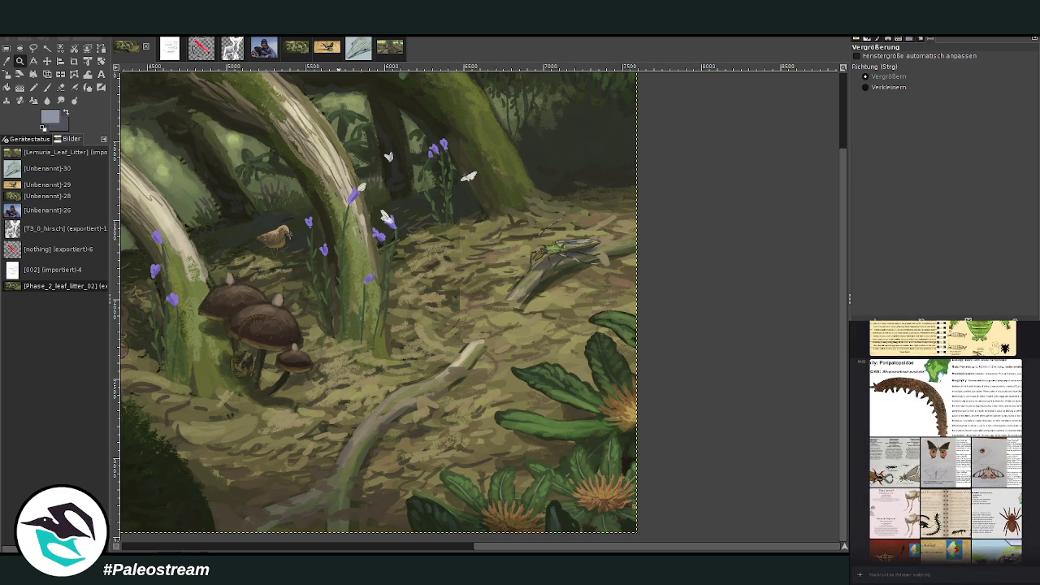
scroll(945, 441, "up", 2)
scroll(945, 441, "down", 1)
scroll(945, 441, "down", 4)
scroll(944, 441, "up", 3)
scroll(945, 441, "up", 3)
scroll(945, 441, "up", 3)
scroll(945, 441, "up", 3)
scroll(945, 442, "up", 3)
scroll(944, 441, "up", 2)
scroll(945, 441, "up", 2)
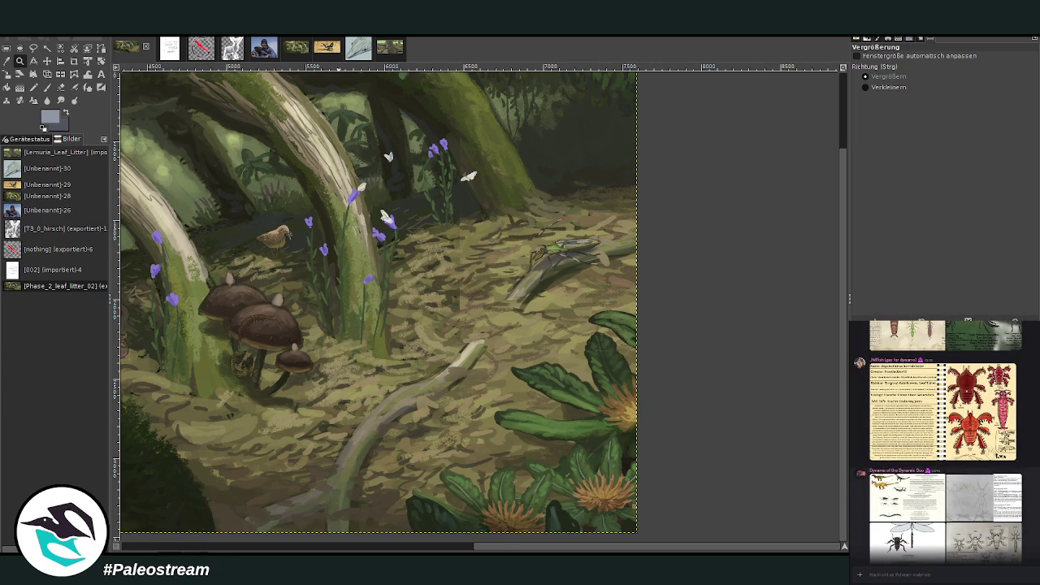
left_click(907, 469)
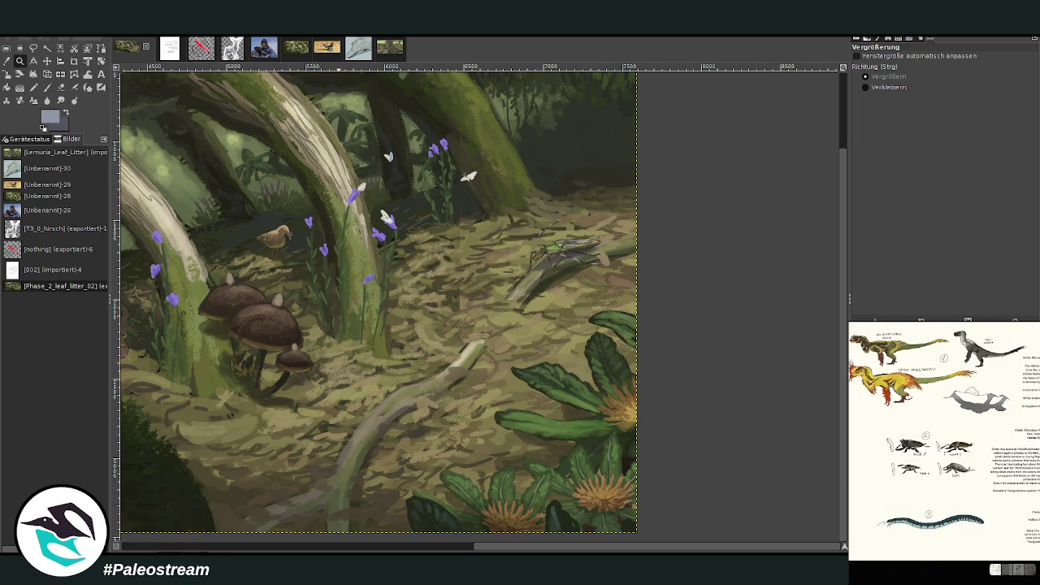
key("Escape")
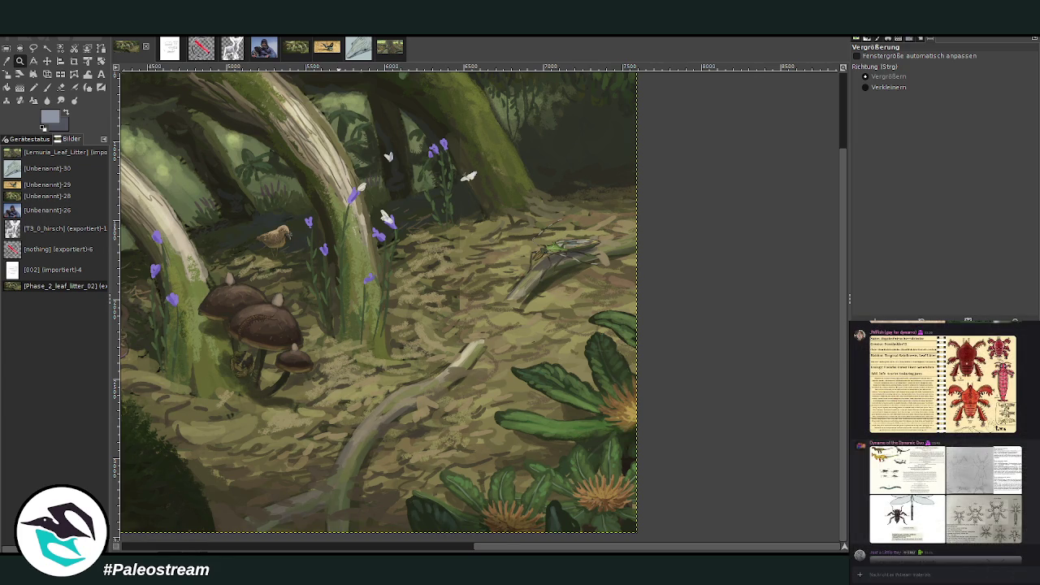
left_click(975, 511)
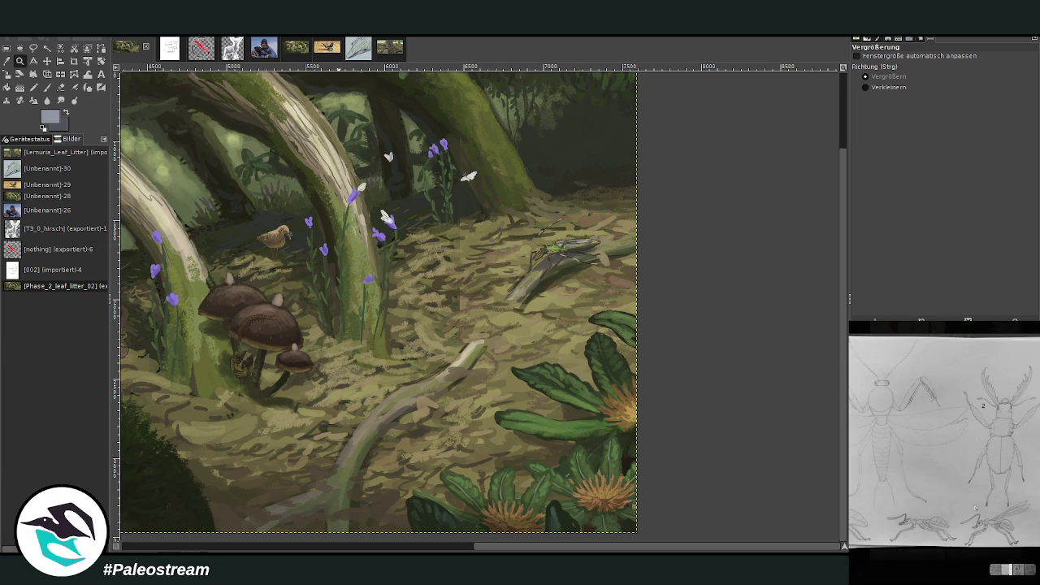
key("Escape")
scroll(943, 447, "up", 5)
scroll(942, 447, "up", 5)
scroll(942, 447, "up", 5)
scroll(943, 442, "up", 2)
scroll(942, 441, "up", 2)
scroll(943, 441, "up", 2)
scroll(942, 441, "up", 3)
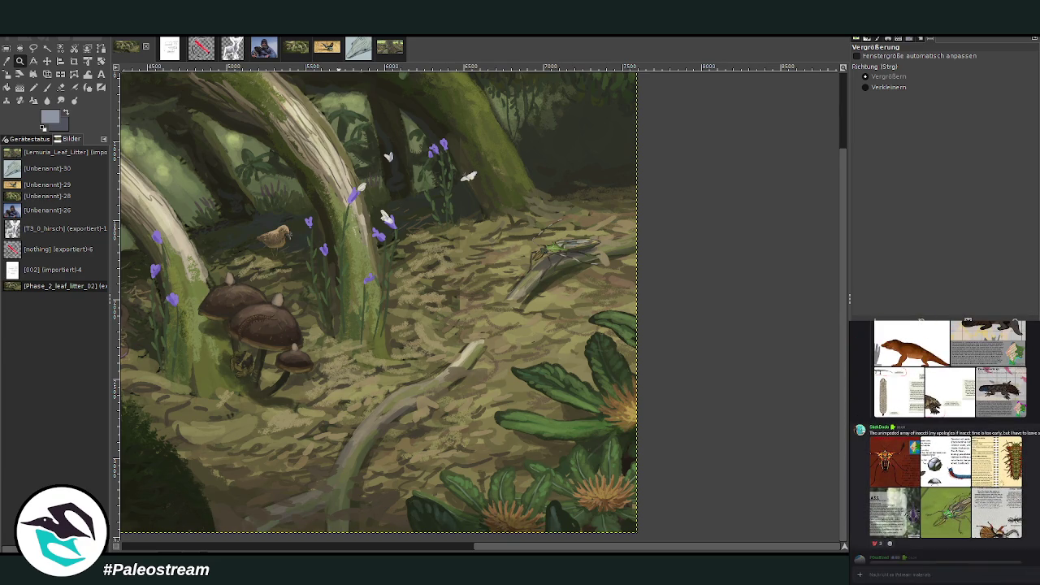
scroll(943, 441, "up", 3)
scroll(943, 442, "up", 3)
scroll(942, 441, "up", 3)
scroll(943, 441, "up", 2)
scroll(942, 441, "up", 3)
scroll(943, 441, "up", 3)
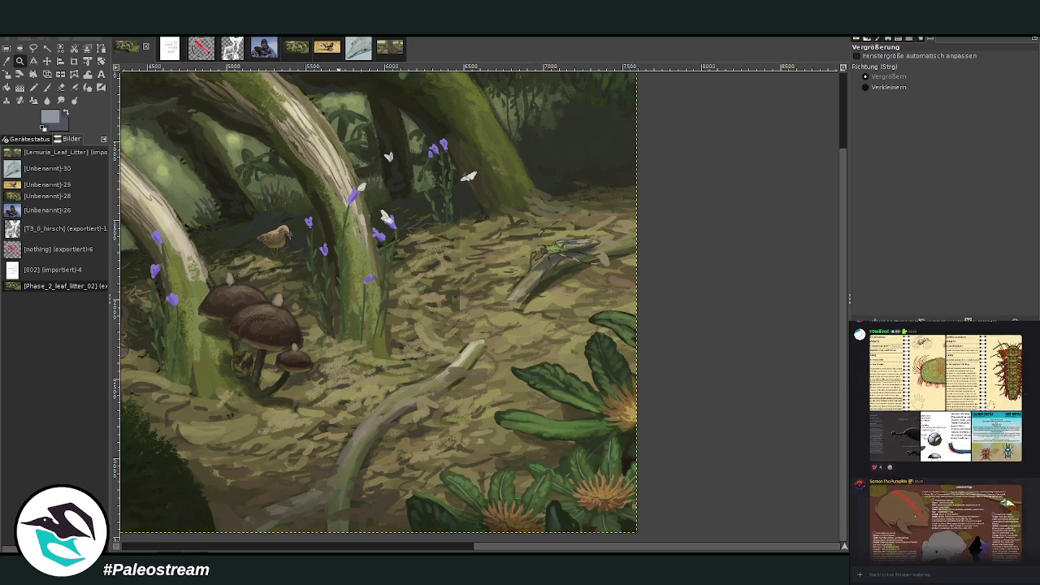
scroll(942, 441, "up", 3)
scroll(942, 441, "up", 2)
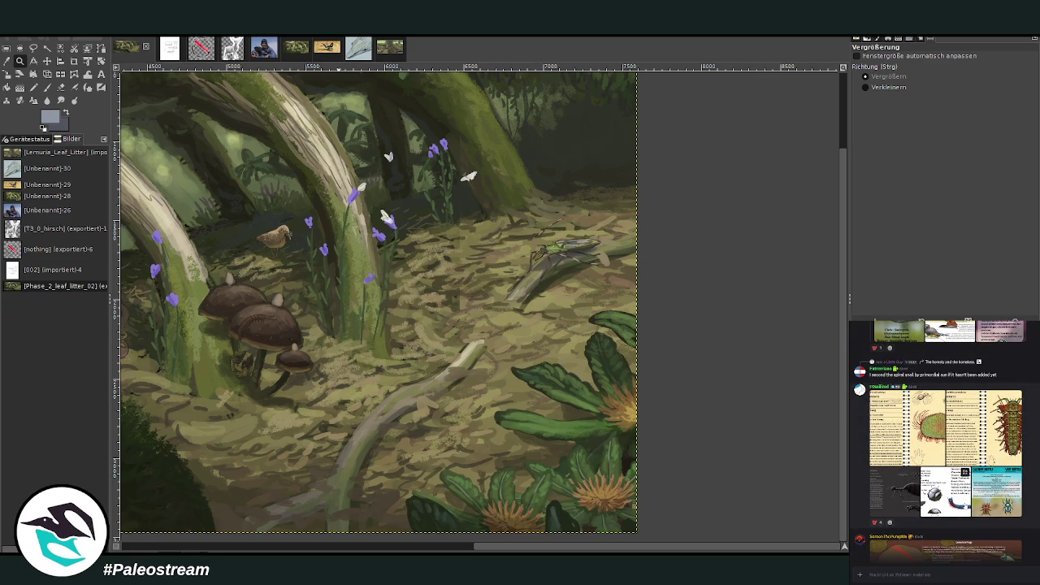
left_click(942, 441)
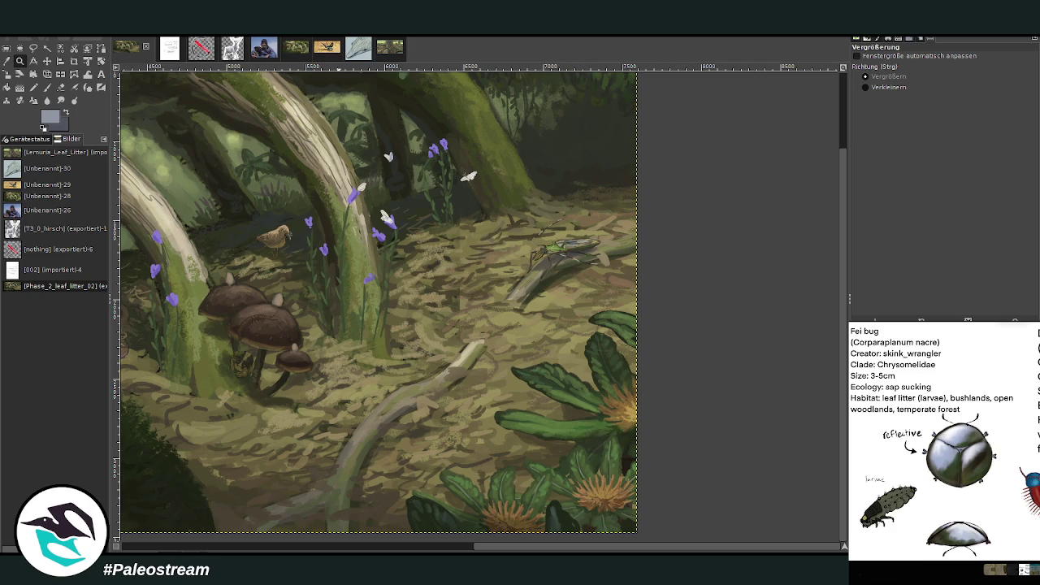
mouse_move(942, 455)
left_click(875, 575)
key("shift+s")
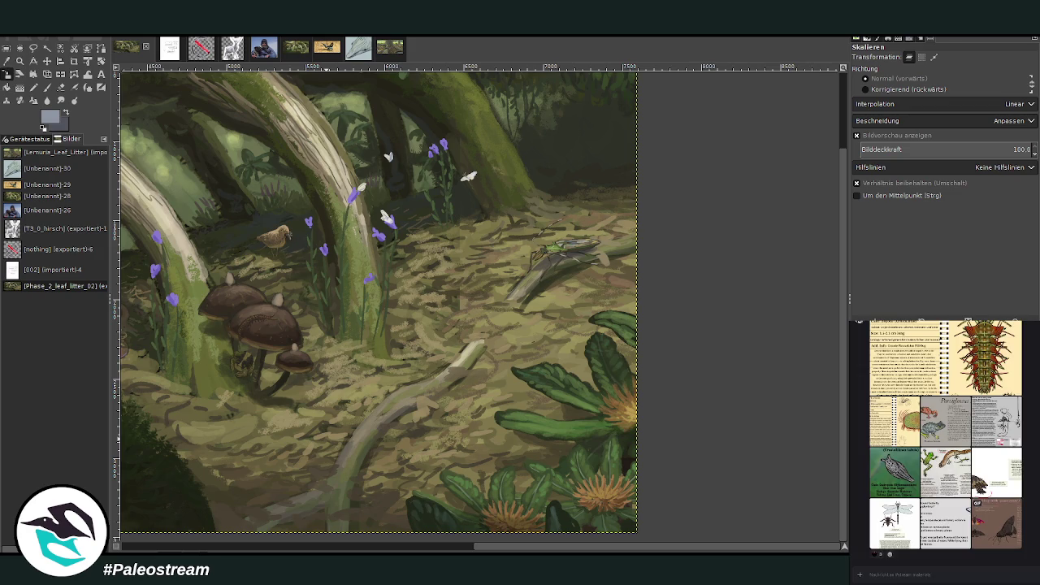
key("ctrl+v")
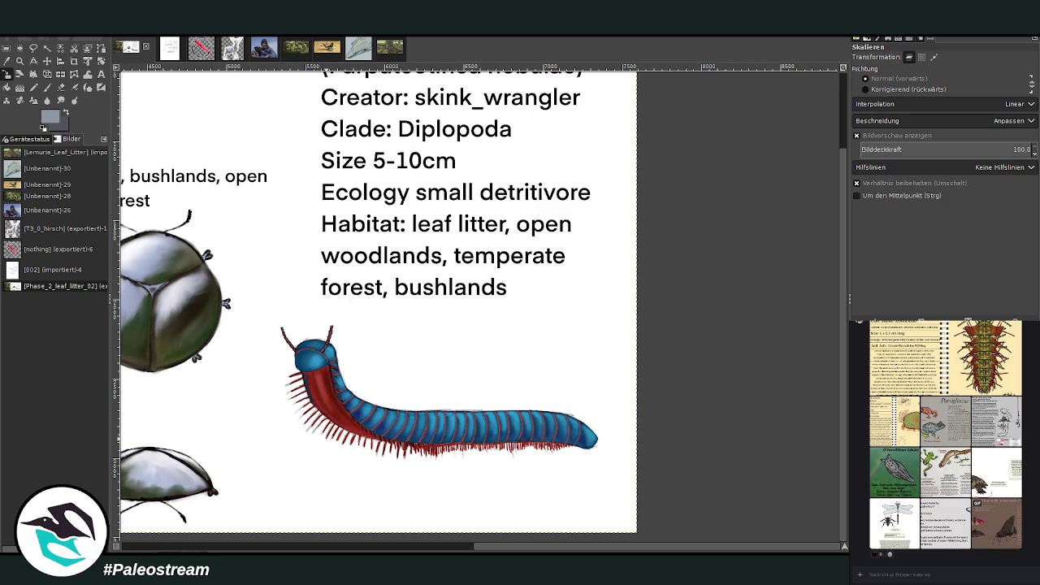
- Bring the Fei bug sheet into view and drag a crop rectangle around the Fei bug card
left_click(445, 547)
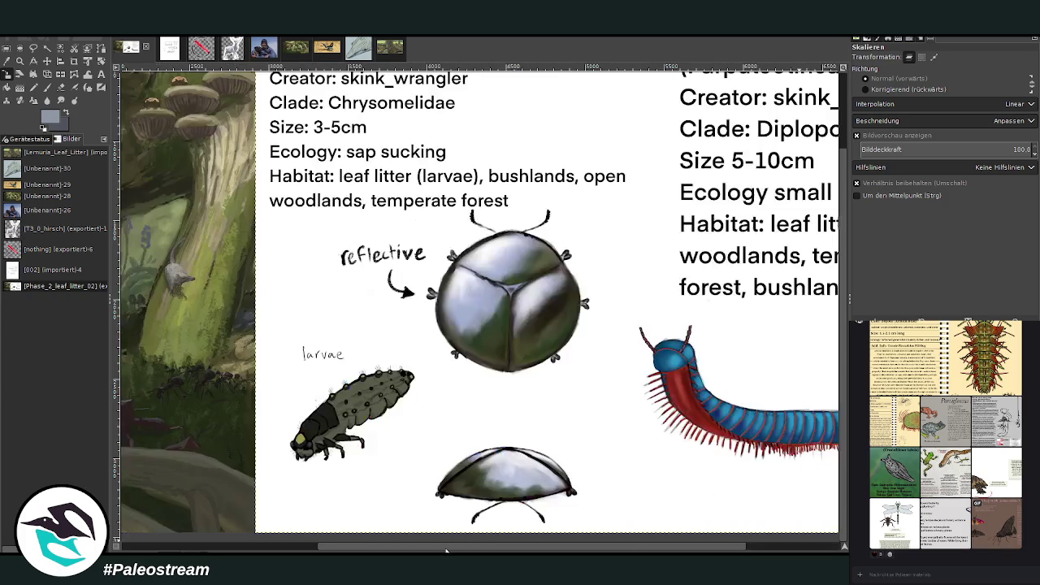
left_click(74, 61)
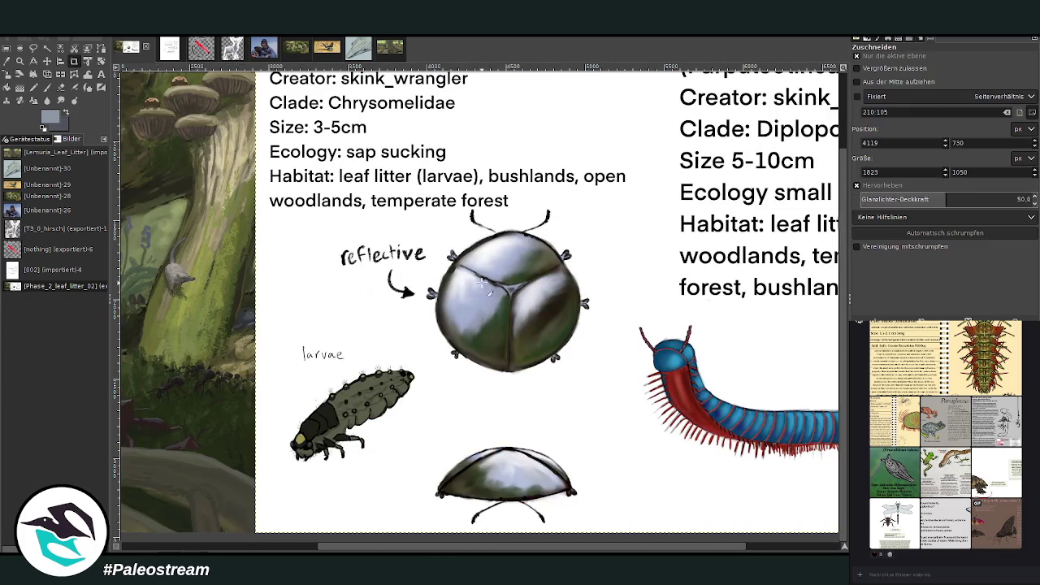
scroll(374, 239, "up", 2)
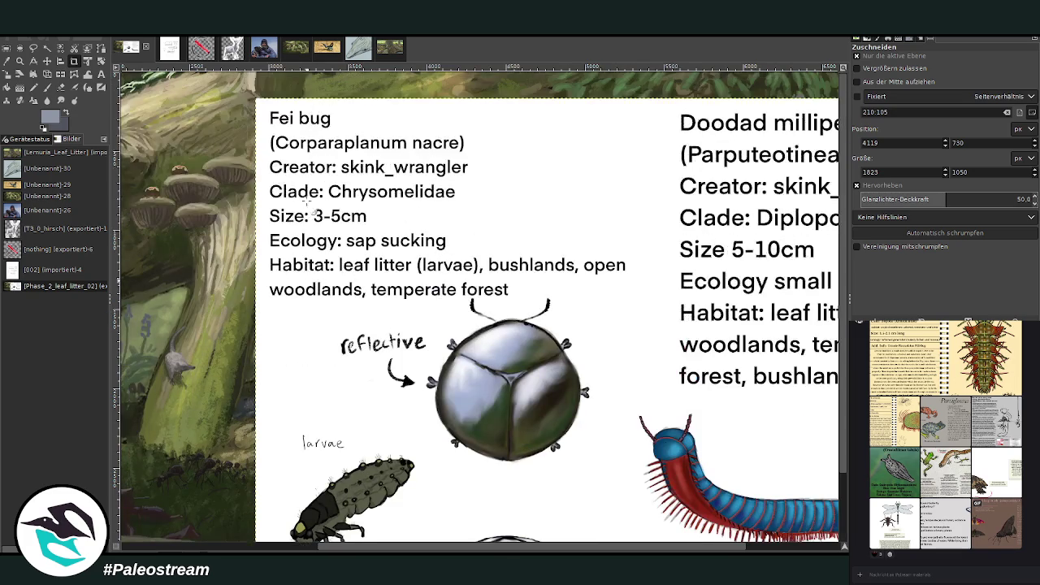
left_click_drag(255, 96, 616, 549)
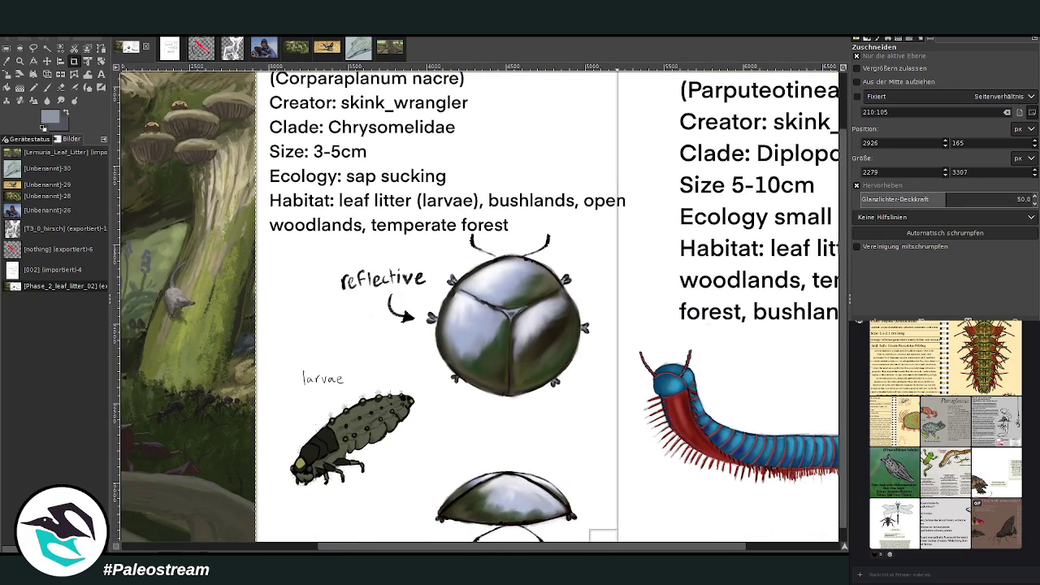
left_click_drag(616, 549, 609, 538)
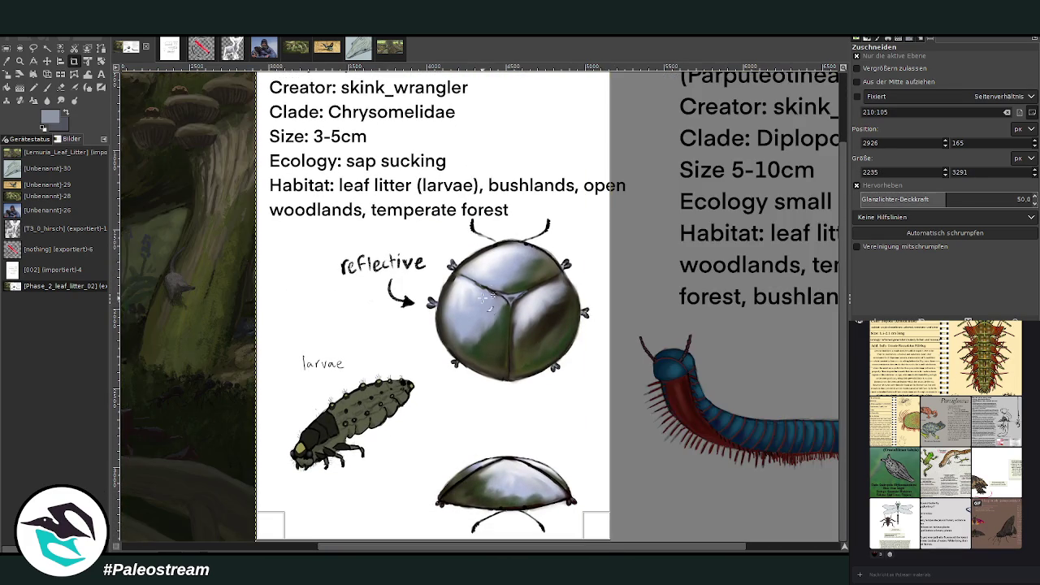
- Crop the sheet to the Fei bug card and scale the card smaller
left_click(475, 280)
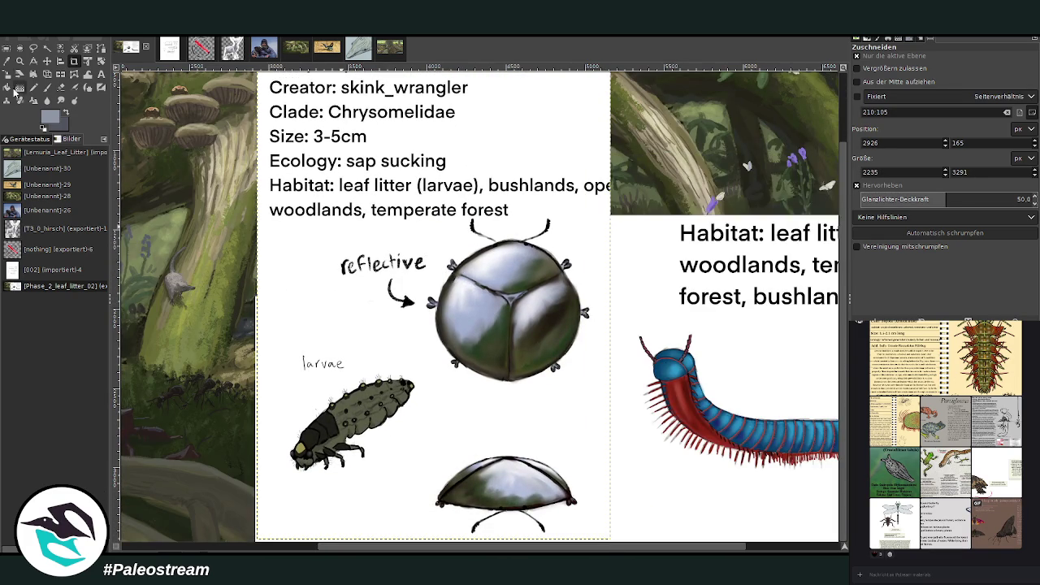
left_click(8, 74)
left_click(393, 235)
left_click_drag(393, 235, 490, 318)
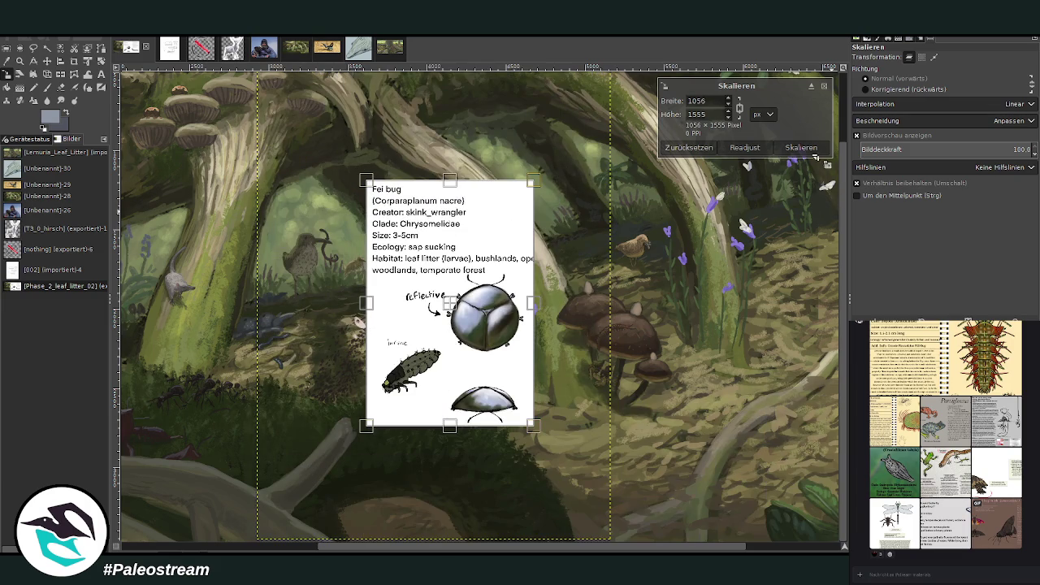
left_click(801, 148)
- Move the Fei bug card to the right of the mushrooms
scroll(792, 546, "right", 3)
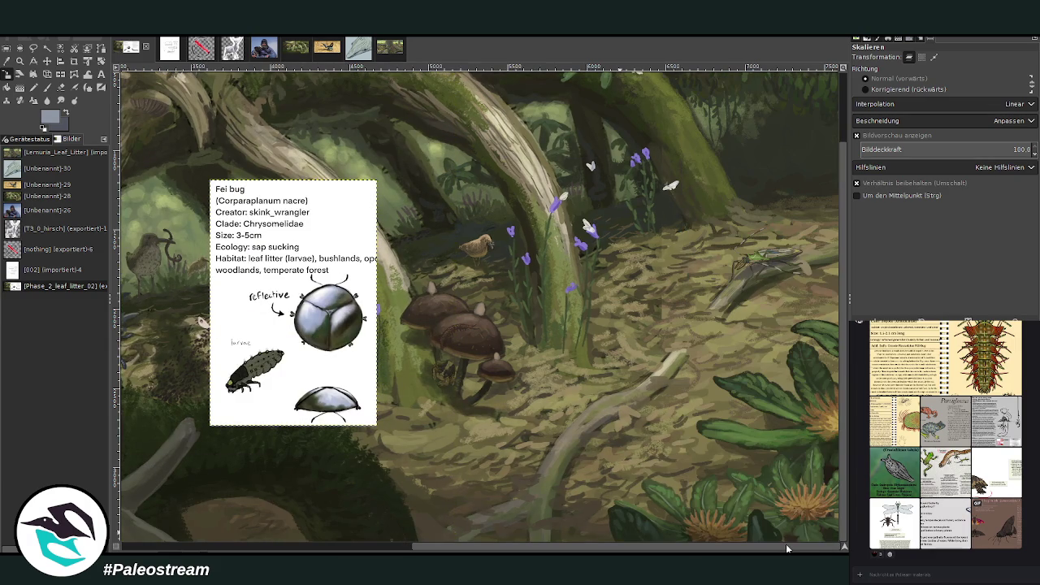
left_click(20, 61)
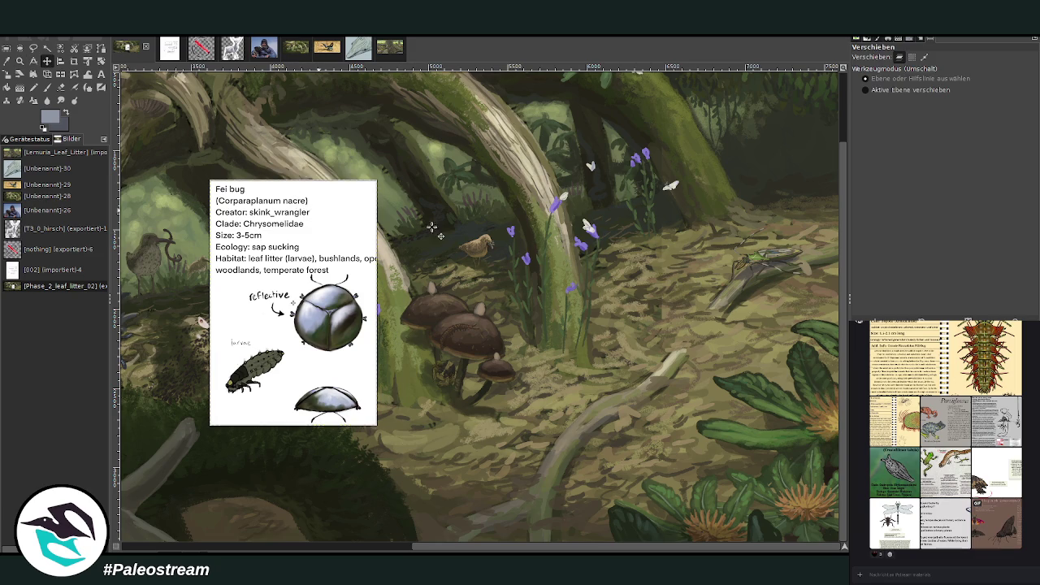
left_click_drag(296, 204, 643, 227)
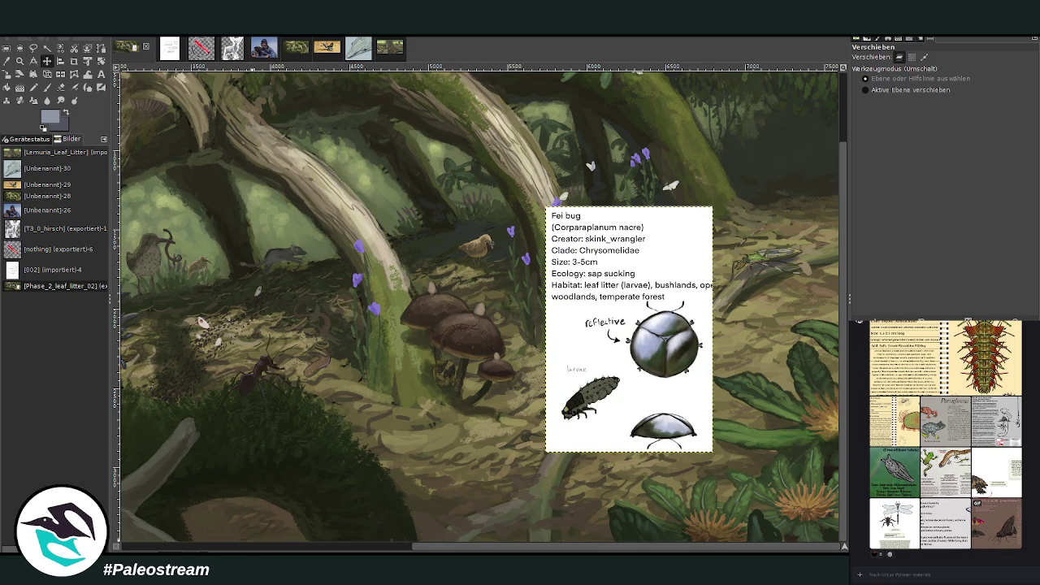
scroll(993, 518, "up", 2)
scroll(993, 517, "up", 2)
scroll(993, 517, "up", 2)
scroll(993, 518, "up", 2)
scroll(994, 518, "down", 1)
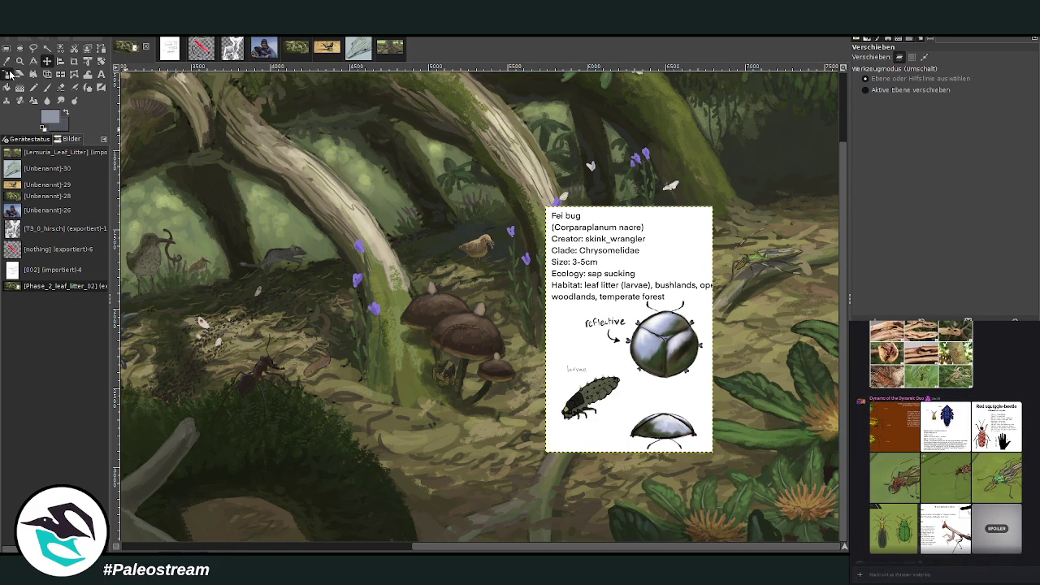
- Shrink the Fei bug card further and zoom in on it
left_click(7, 74)
left_click_drag(611, 395, 724, 354)
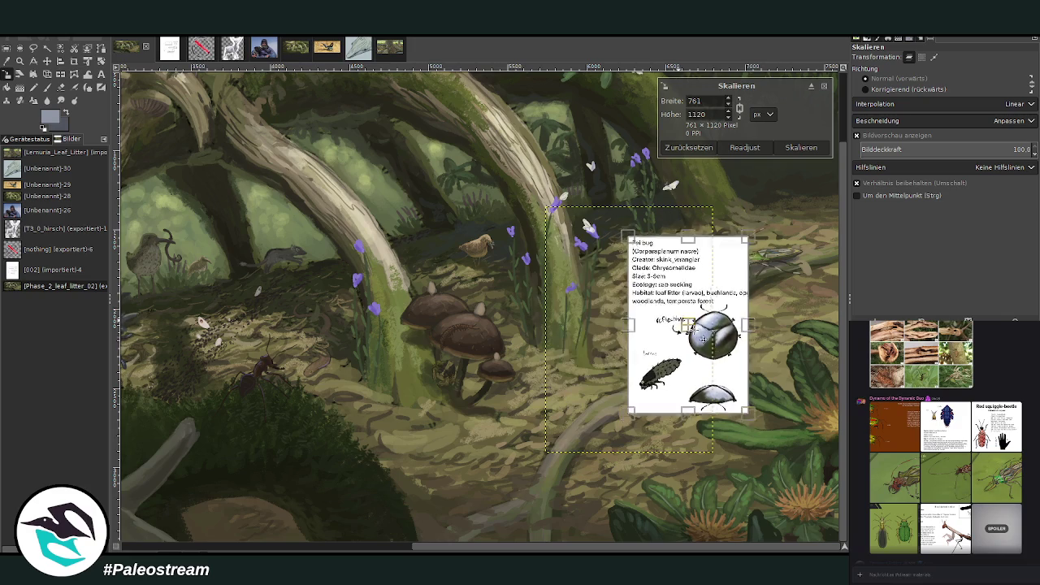
left_click(800, 147)
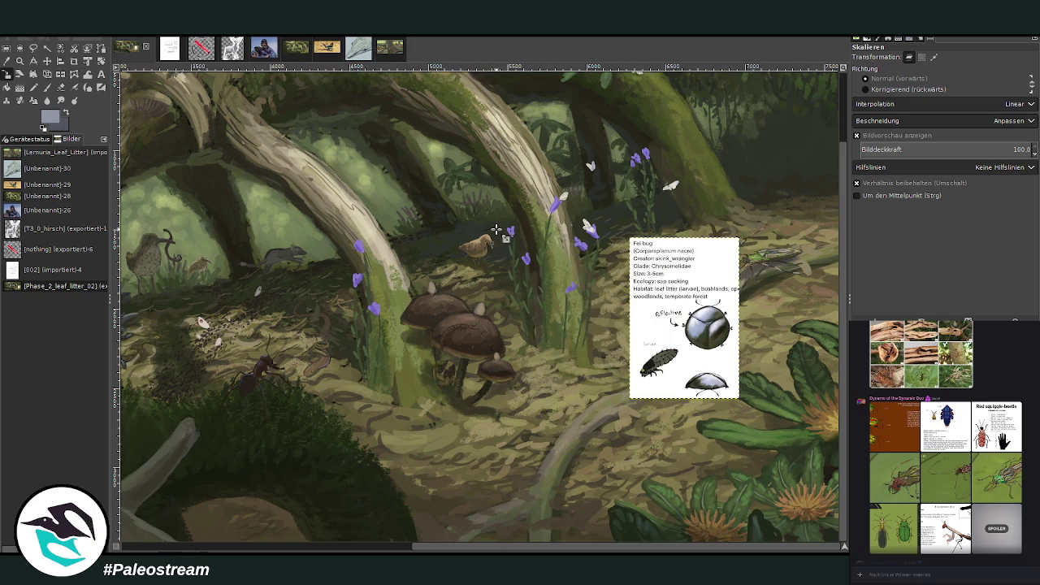
left_click(19, 61)
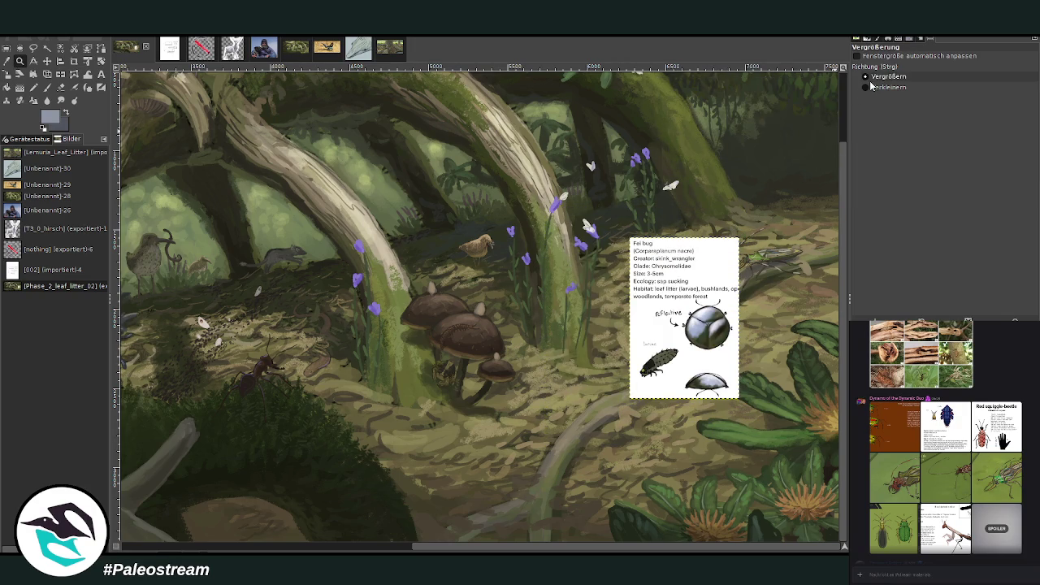
left_click_drag(419, 190, 780, 421)
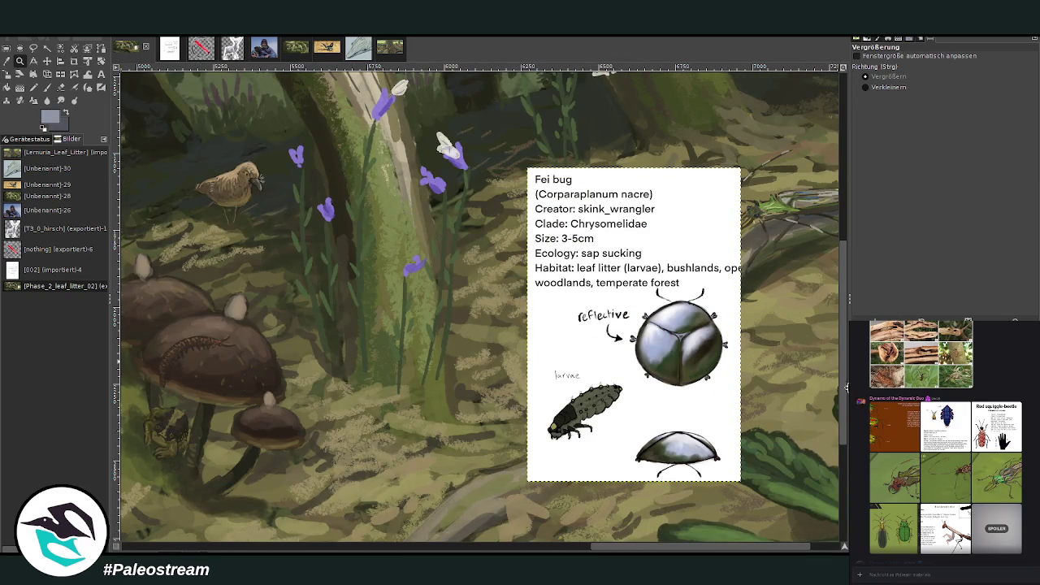
- Zoom out and move the Fei bug reference card up and to the left
scroll(479, 307, "down", 2)
left_click(47, 61)
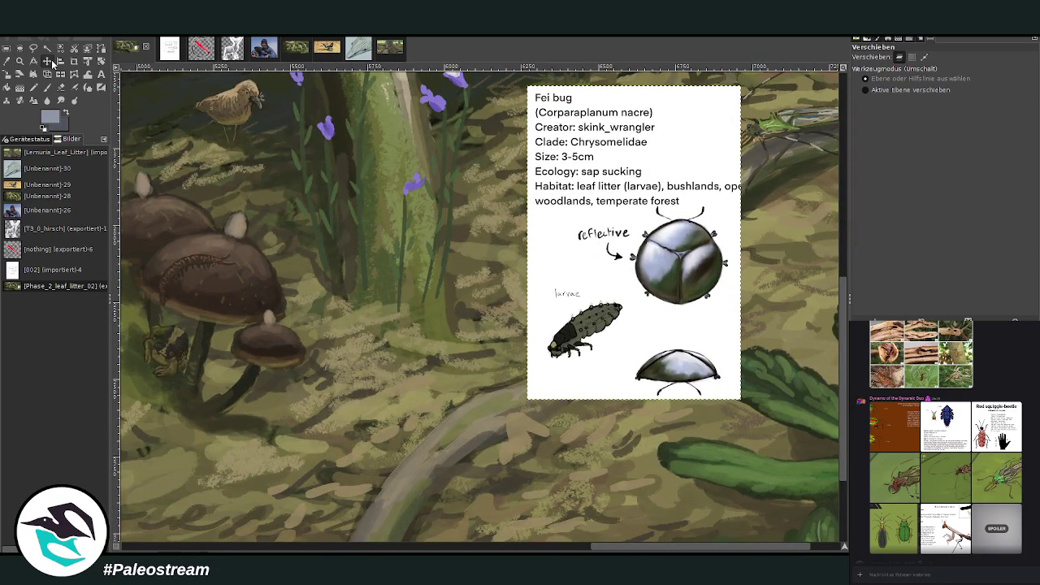
left_click_drag(583, 292, 413, 279)
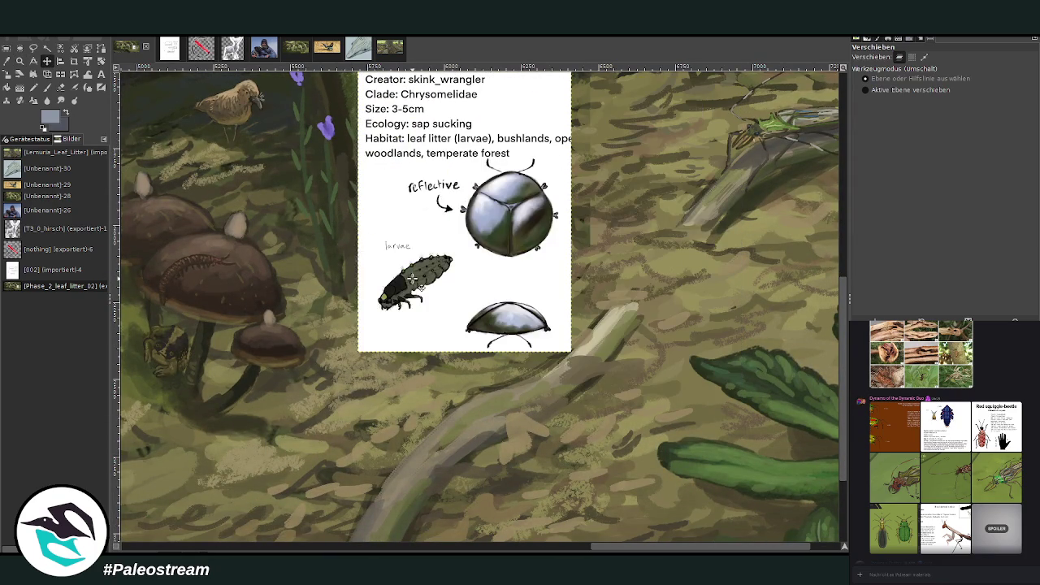
- Zoom in step by step on the Fei bug card until it fills the view
left_click(20, 60)
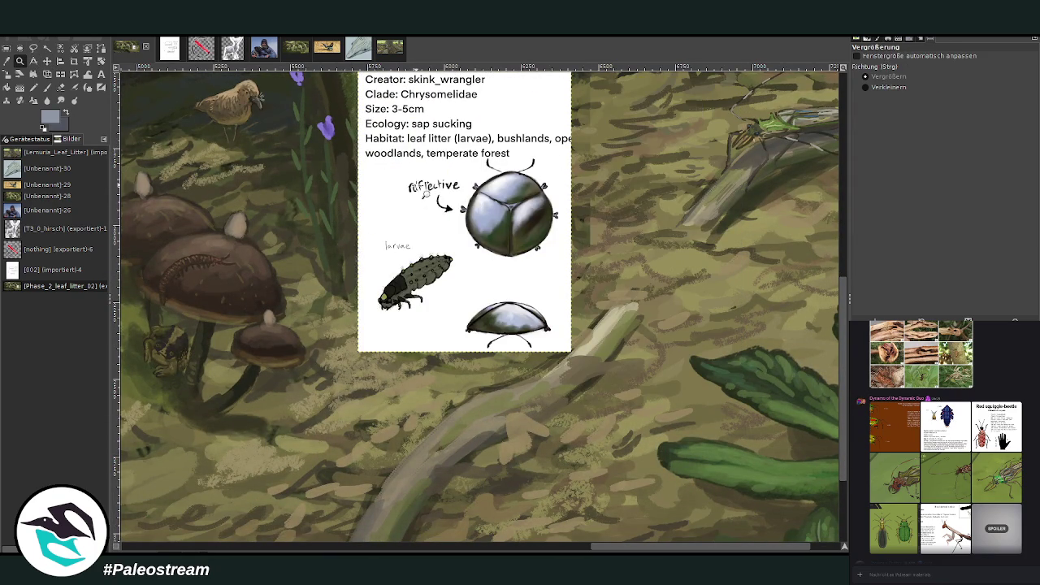
left_click_drag(626, 551, 356, 523)
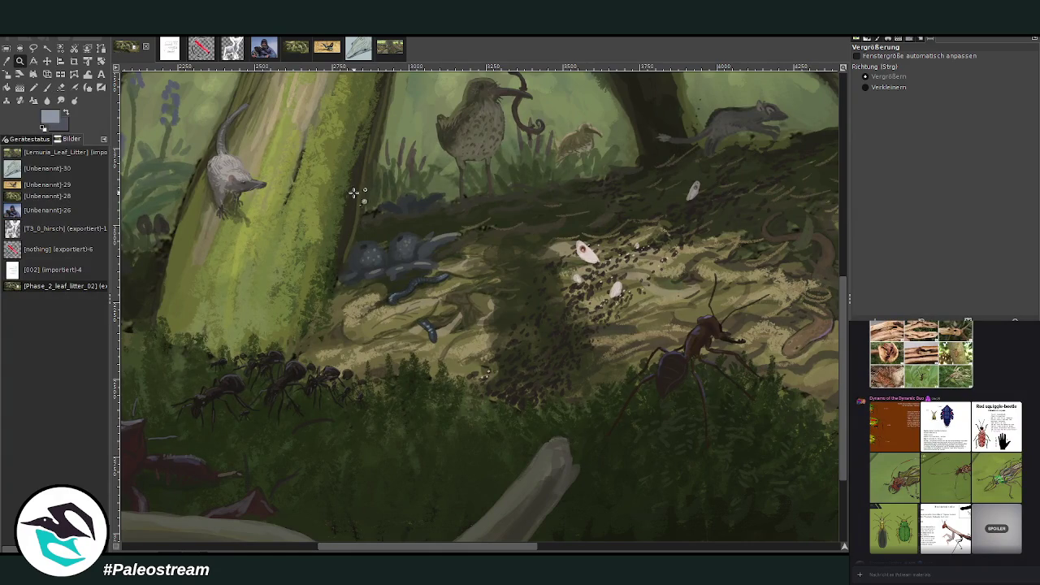
left_click_drag(354, 195, 501, 384)
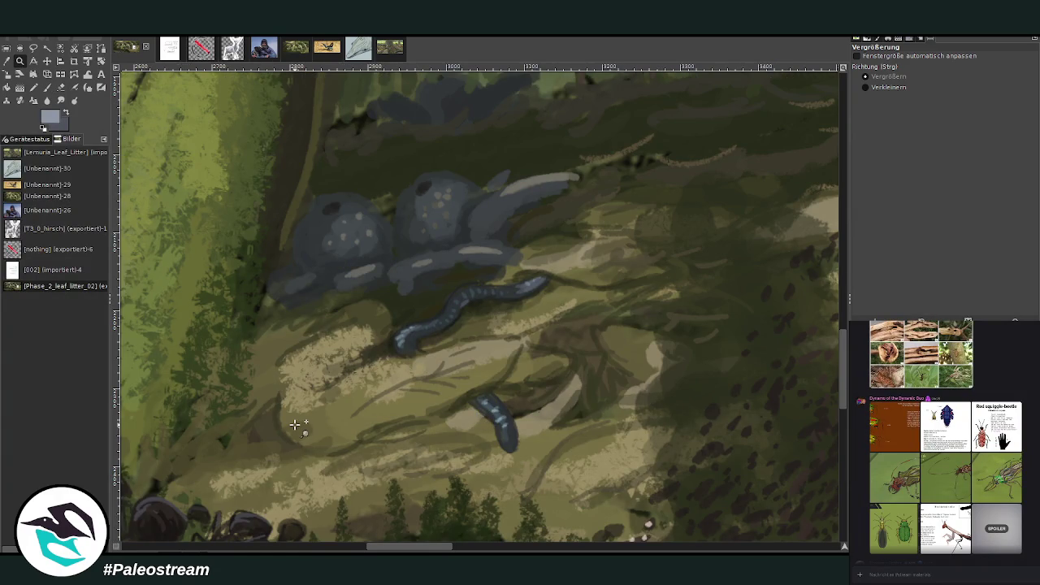
scroll(294, 424, "down", 2)
scroll(295, 424, "down", 2)
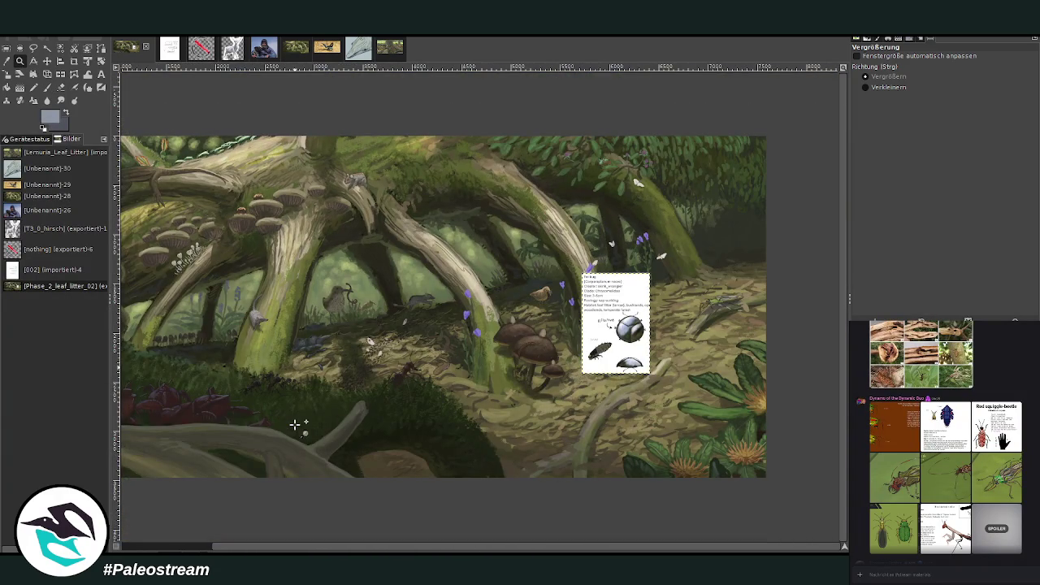
left_click_drag(561, 246, 654, 382)
mouse_move(354, 103)
left_mouse_down()
mouse_move(532, 307)
mouse_move(622, 458)
left_mouse_up()
left_click_drag(345, 115, 708, 468)
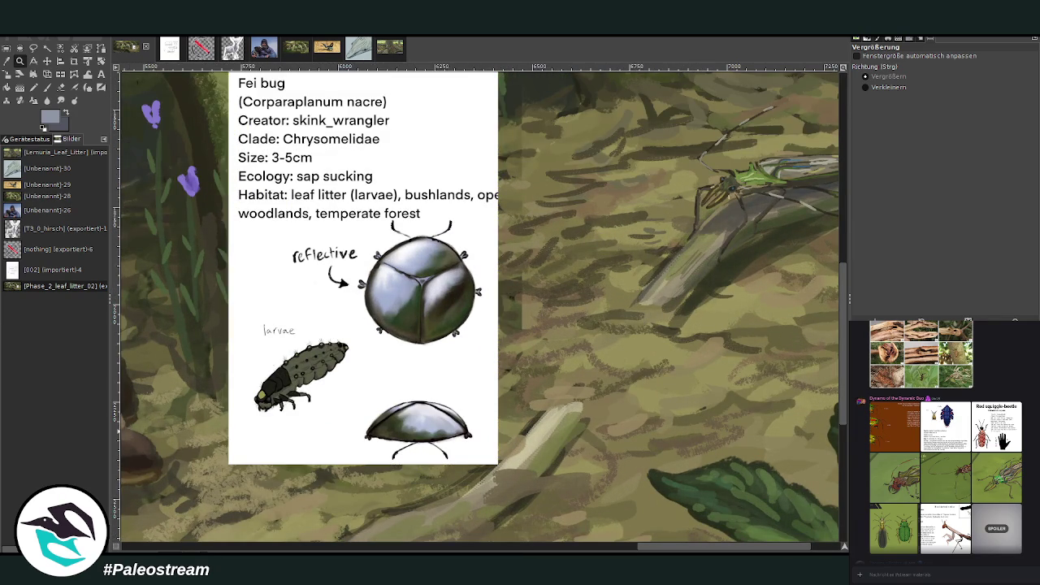
- Sample a dark olive from the reference beetle and set the brush to opacity 89, size 25
key("o")
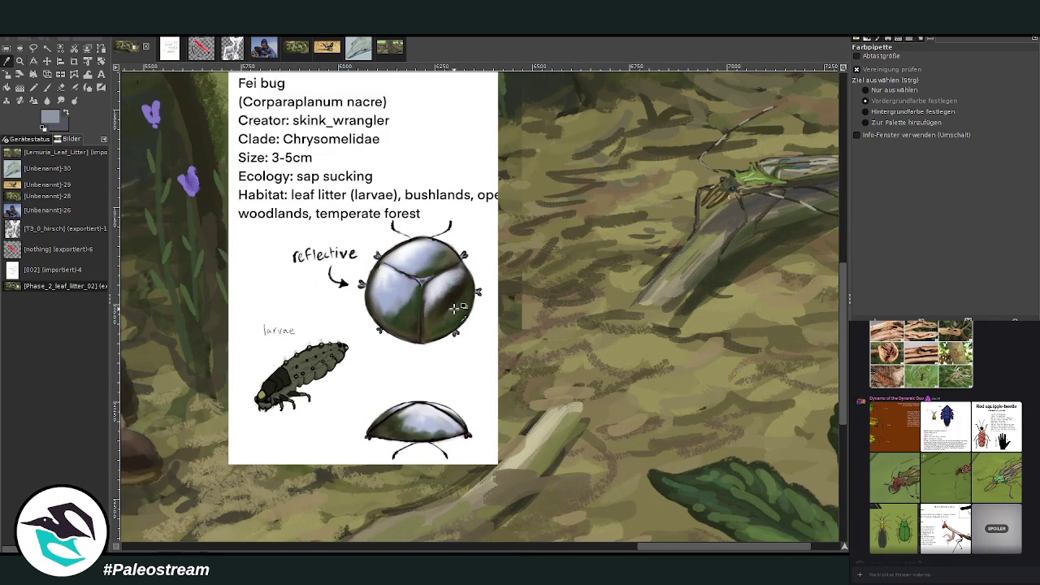
left_click(439, 317)
left_click(47, 87)
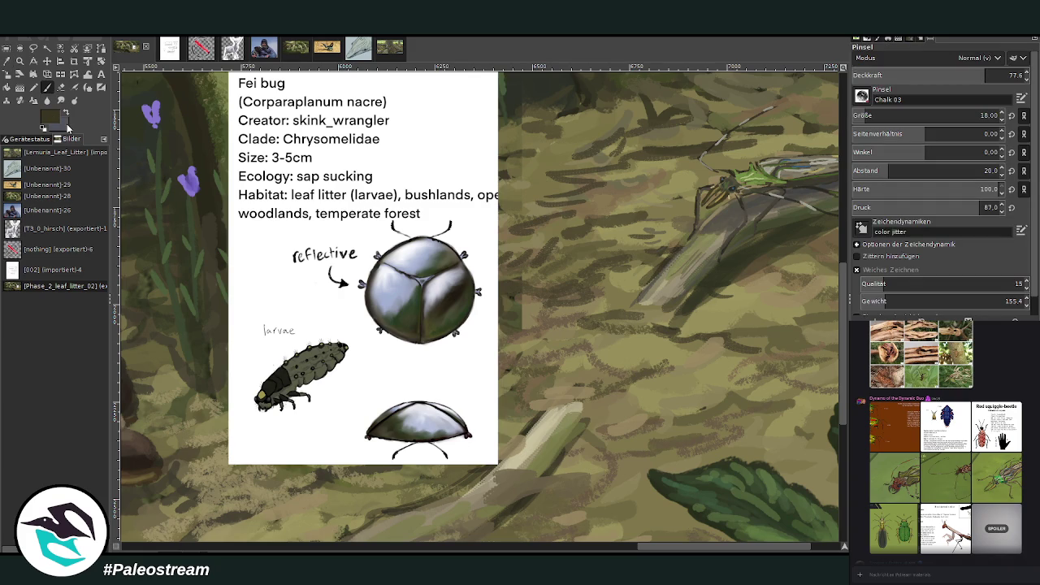
left_click_drag(983, 75, 1006, 75)
scroll(934, 115, "down", 1)
scroll(696, 329, "up", 3)
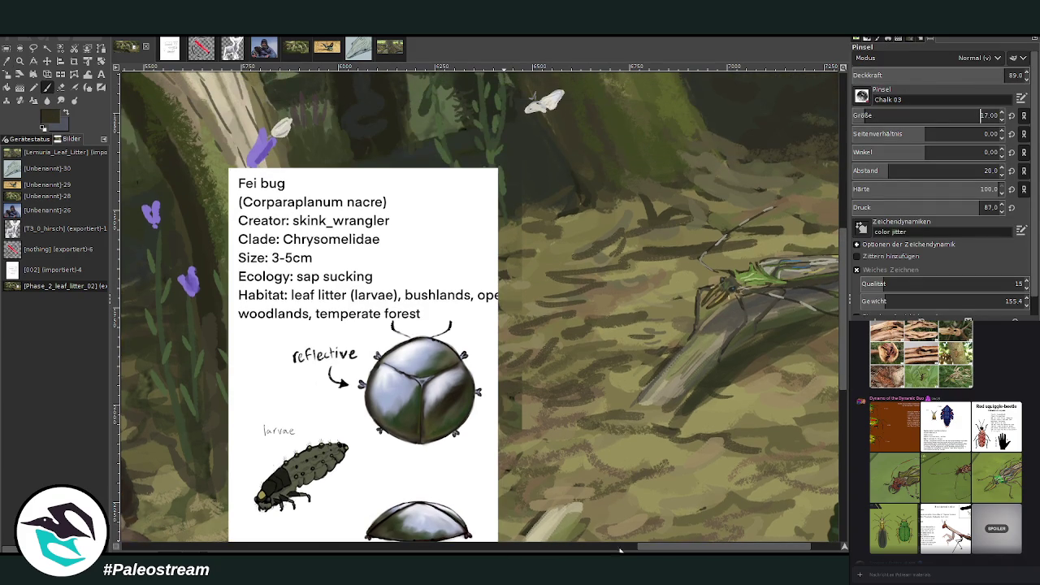
scroll(605, 550, "left", 10)
scroll(794, 193, "up", 6)
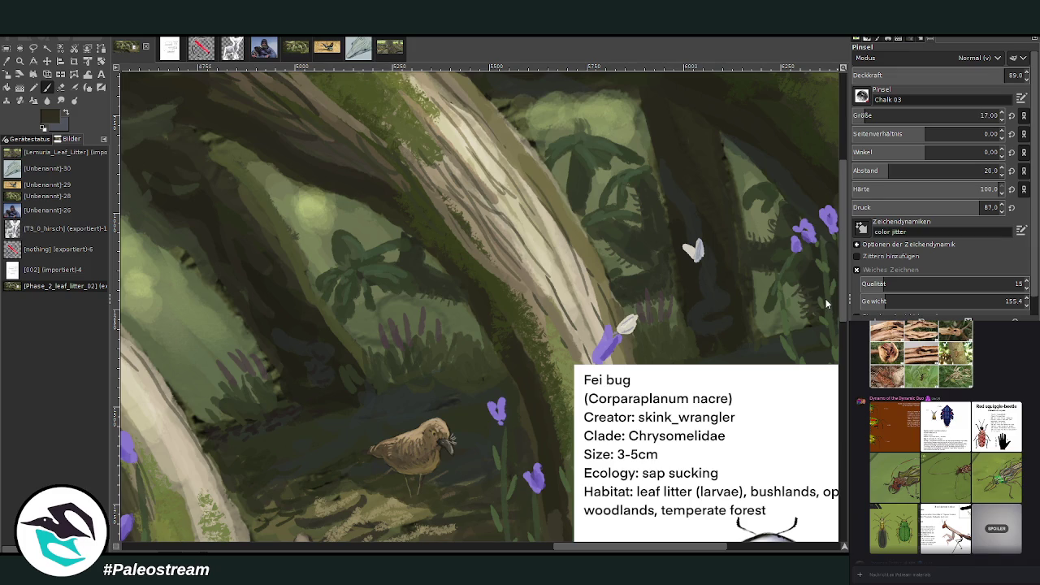
type("25")
key("Return")
left_click_drag(843, 167, 845, 198)
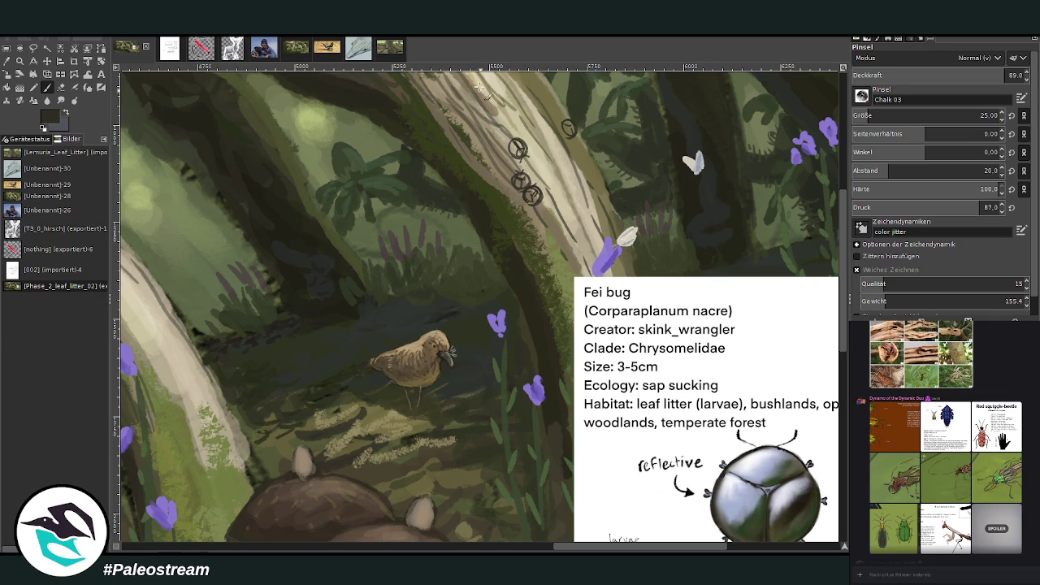
- Zoom in on the trunk and paint the dark round beetle bodies
left_click(20, 61)
left_click_drag(447, 82, 726, 466)
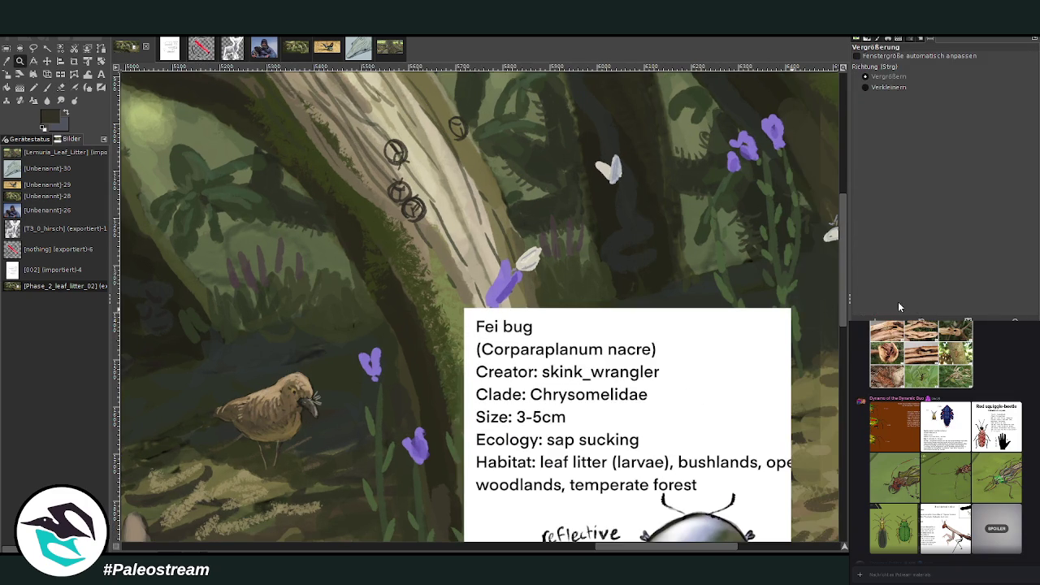
key("p")
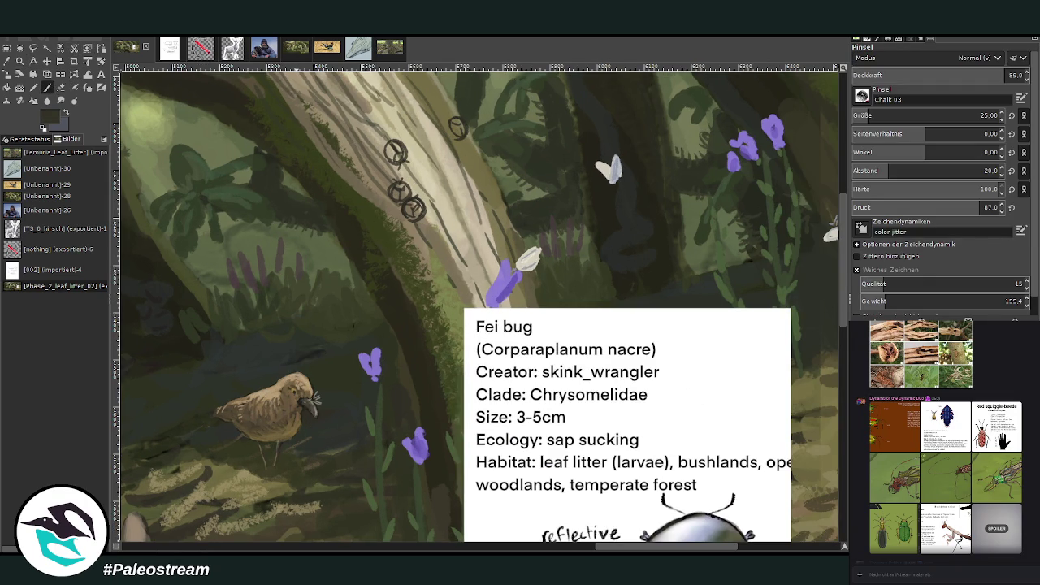
left_click_drag(413, 208, 401, 193)
left_click_drag(394, 151, 393, 146)
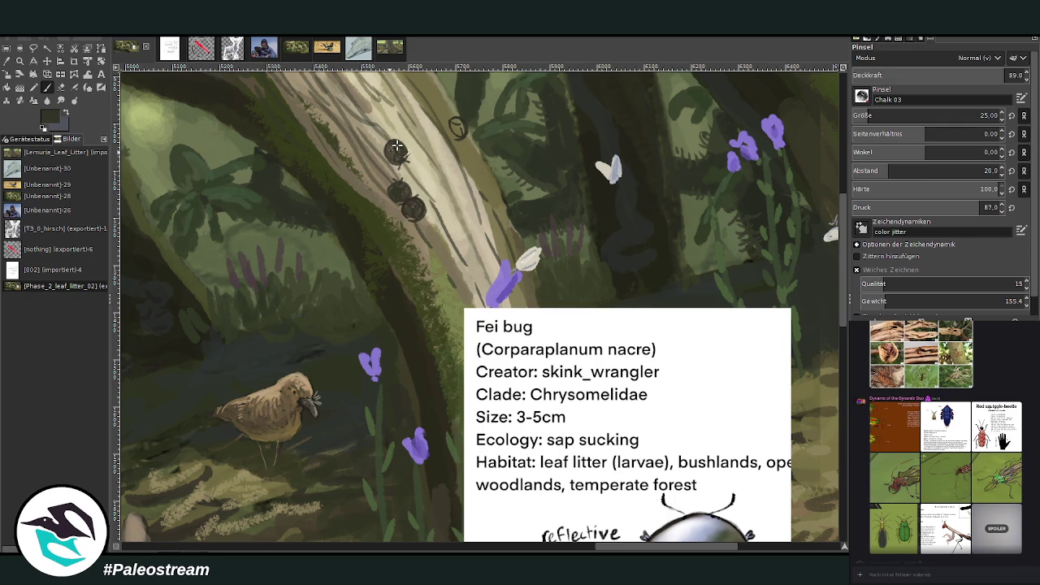
left_click_drag(456, 129, 459, 130)
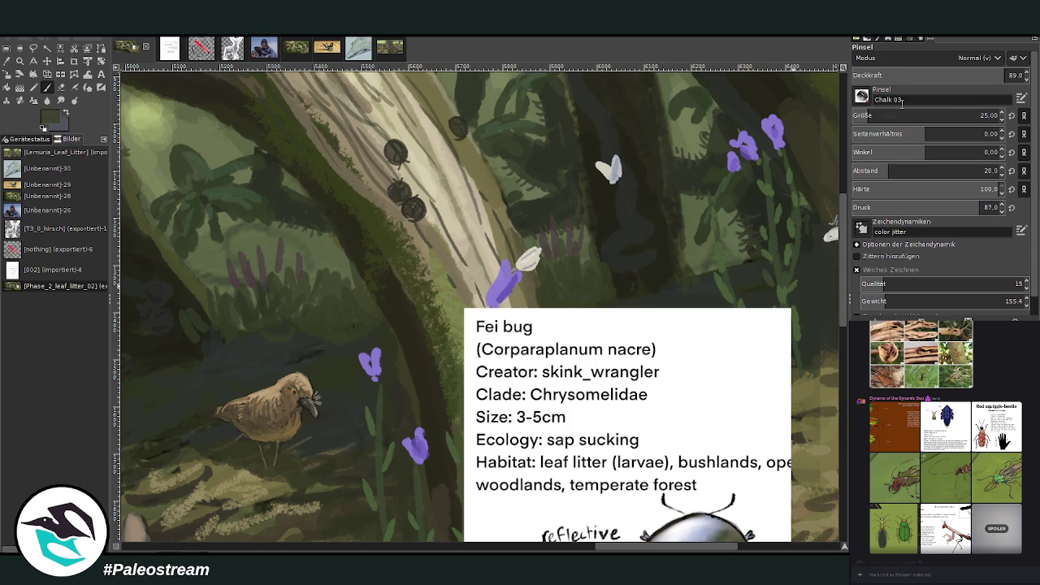
- At slightly lower opacity, shade and darken the upper and lower beetle bodies
left_click(955, 70)
left_click_drag(404, 153, 395, 148)
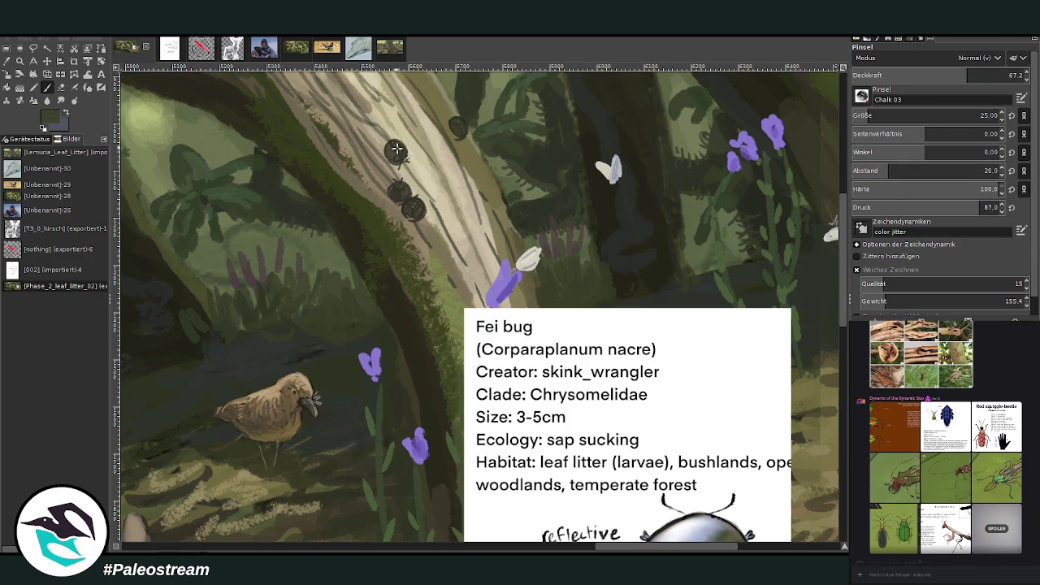
left_click_drag(415, 201, 416, 219)
left_click_drag(393, 145, 416, 218)
- Add pale blue highlights and a blue-grey shine to the lower beetle at opacity 53
left_click(825, 236, "ctrl")
left_click_drag(399, 185, 401, 195)
left_click(942, 75)
left_click(833, 262, "ctrl")
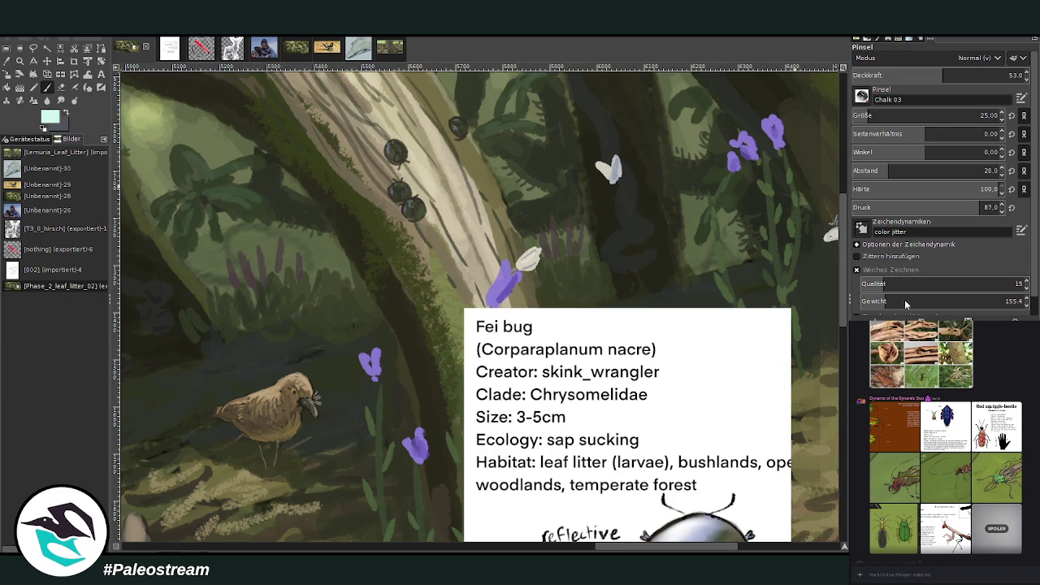
left_click_drag(417, 205, 413, 208)
- Glaze the lower and upper beetles with muted pale green at opacity 33.8
left_click(831, 242, "ctrl")
left_click_drag(934, 75, 910, 75)
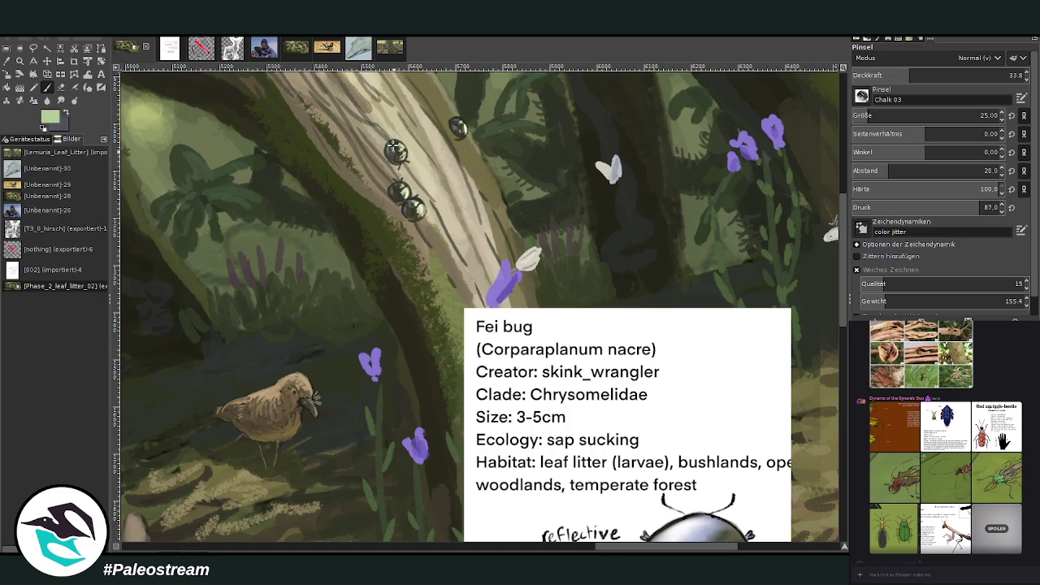
left_click_drag(414, 210, 411, 214)
left_click_drag(395, 155, 397, 151)
- Shade the beetles and trunk edge with dark olive, then delete the Fei bug reference card
left_click(7, 62)
left_click(328, 133)
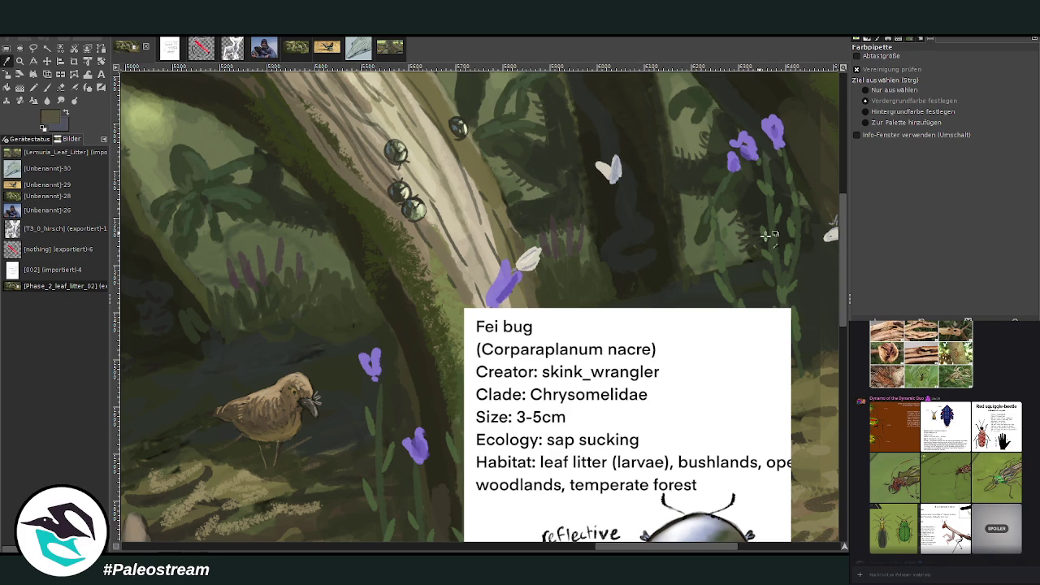
left_click(46, 87)
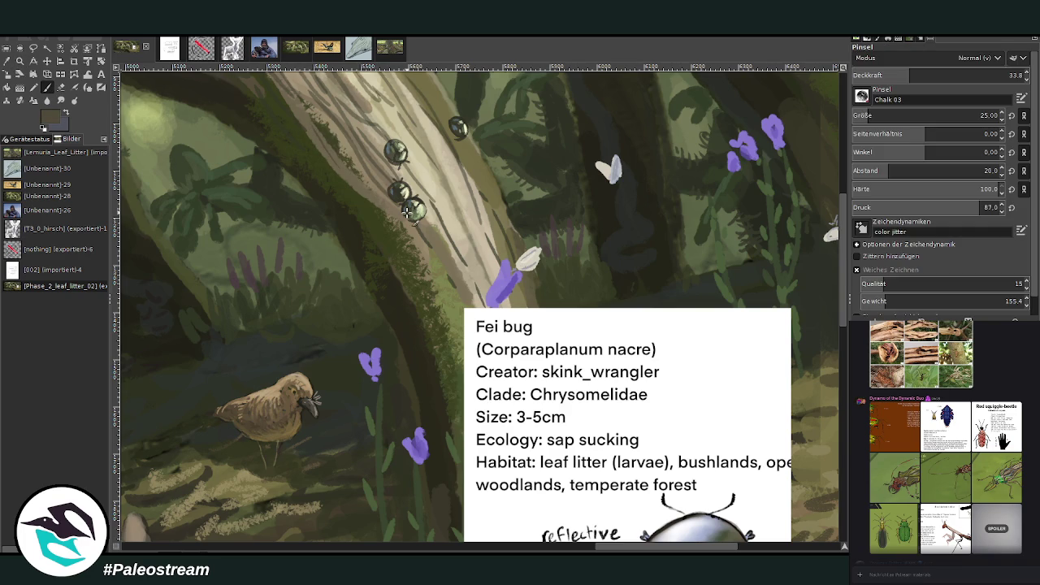
left_click_drag(386, 167, 386, 154)
left_click_drag(470, 252, 443, 190)
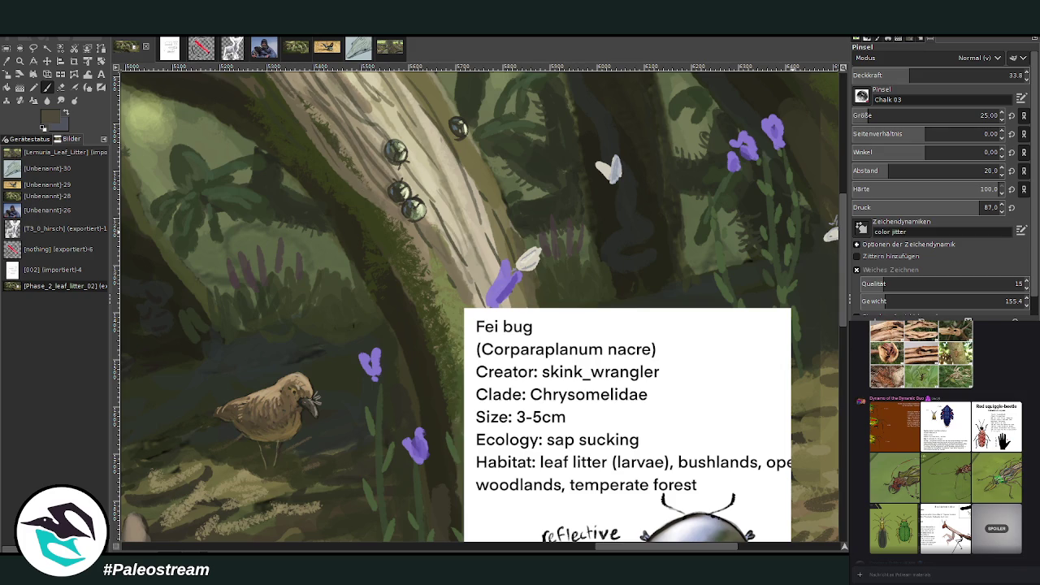
key("Delete")
- Clear the layer boundary outline, zoom out to the whole painting, then zoom in slightly
key("Page_Down")
key("minus")
key("minus")
key("minus")
key("minus")
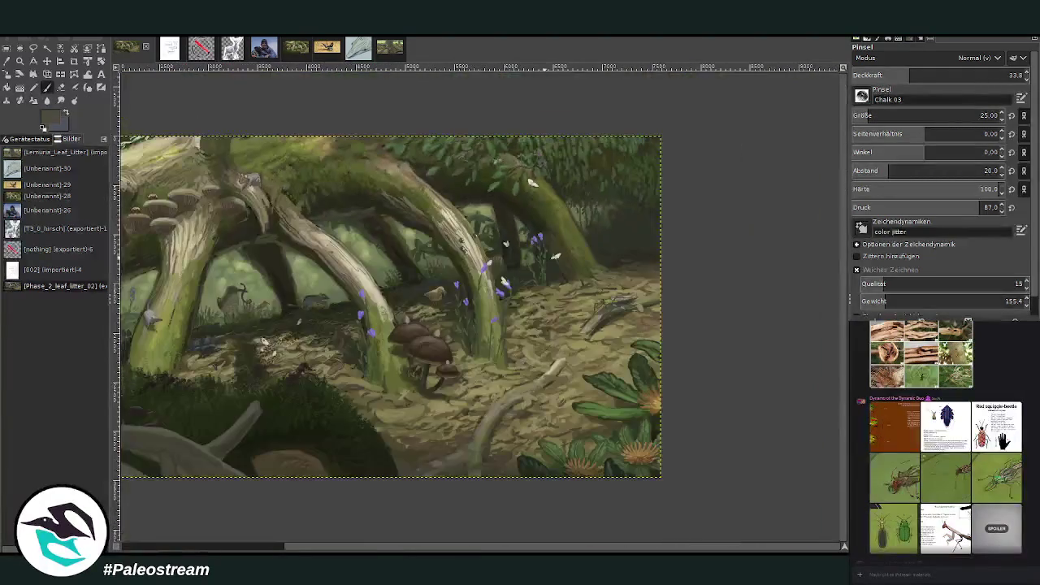
left_click(19, 62)
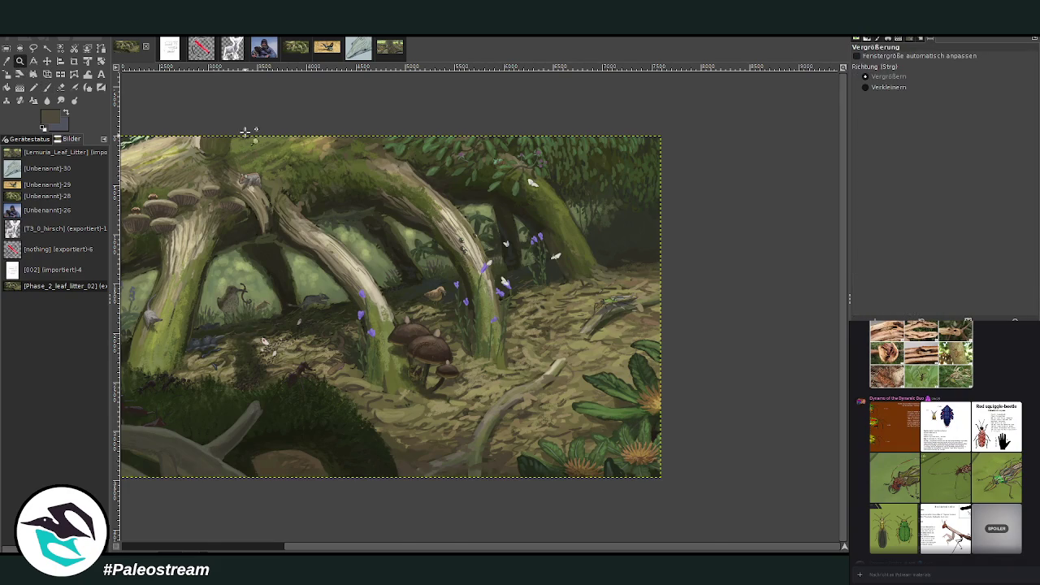
left_click(389, 289)
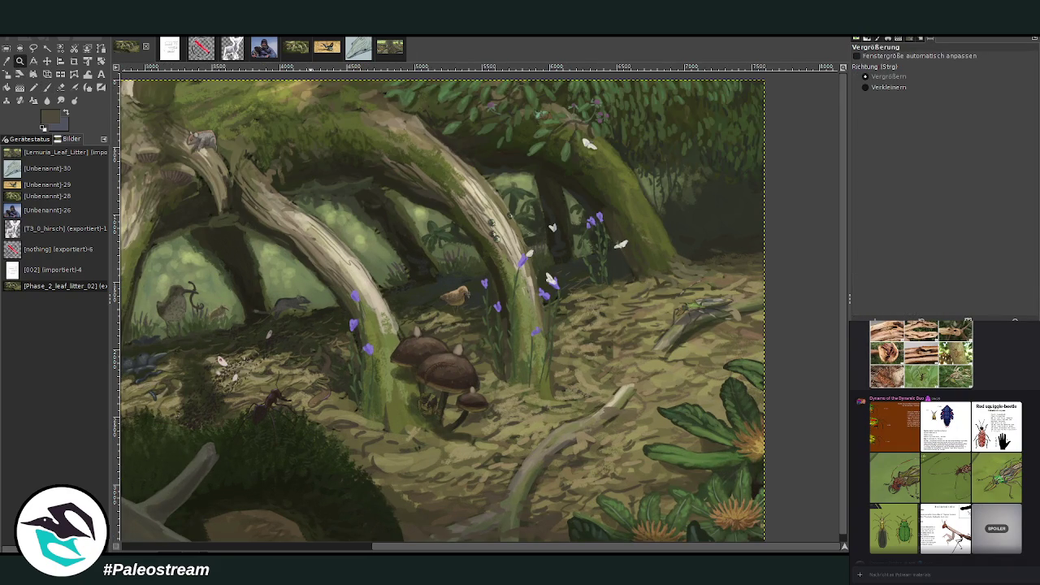
scroll(1035, 433, "up", 2)
scroll(1034, 433, "up", 3)
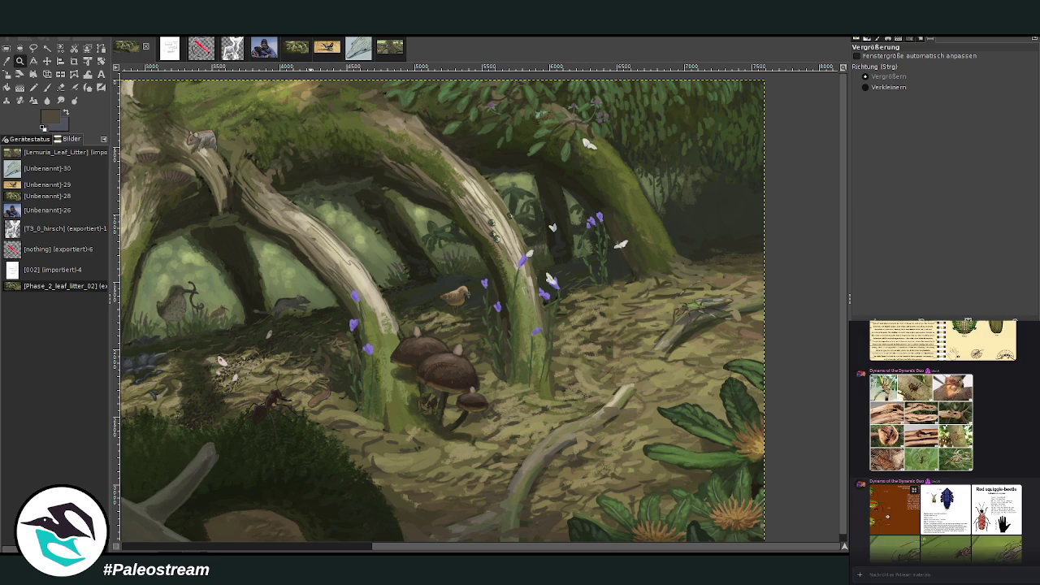
- Look over the crustacean, spider and isopod references, then zoom in on the trunk beetles
left_click(894, 520)
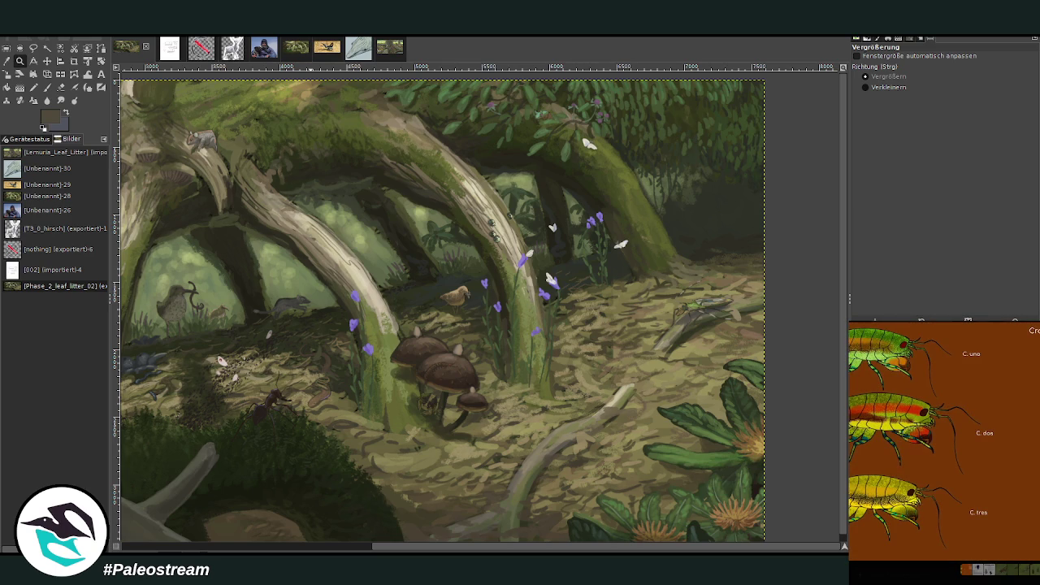
key("Escape")
scroll(944, 452, "up", 10)
scroll(944, 438, "down", 1)
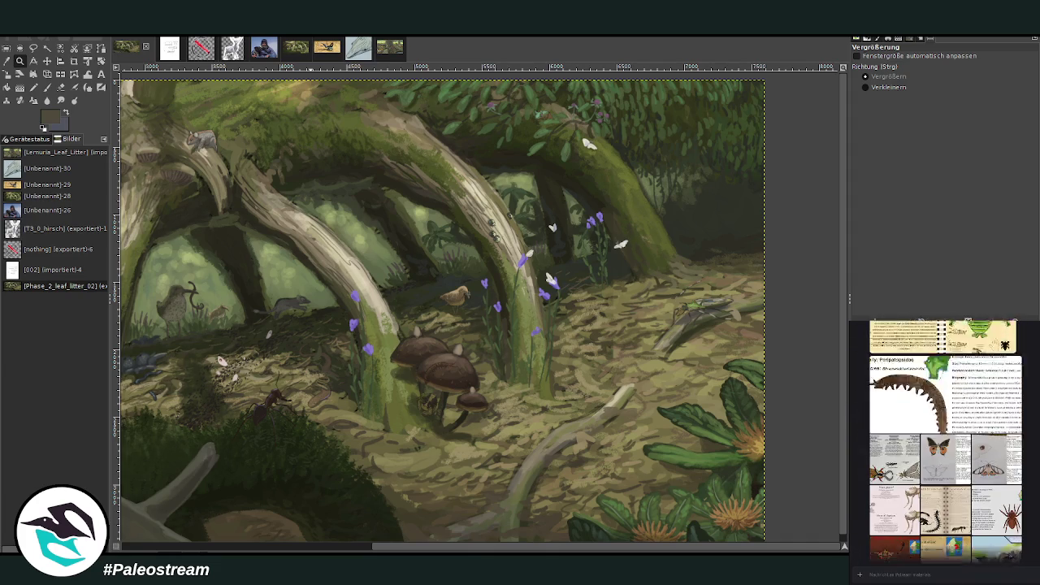
left_click(999, 451)
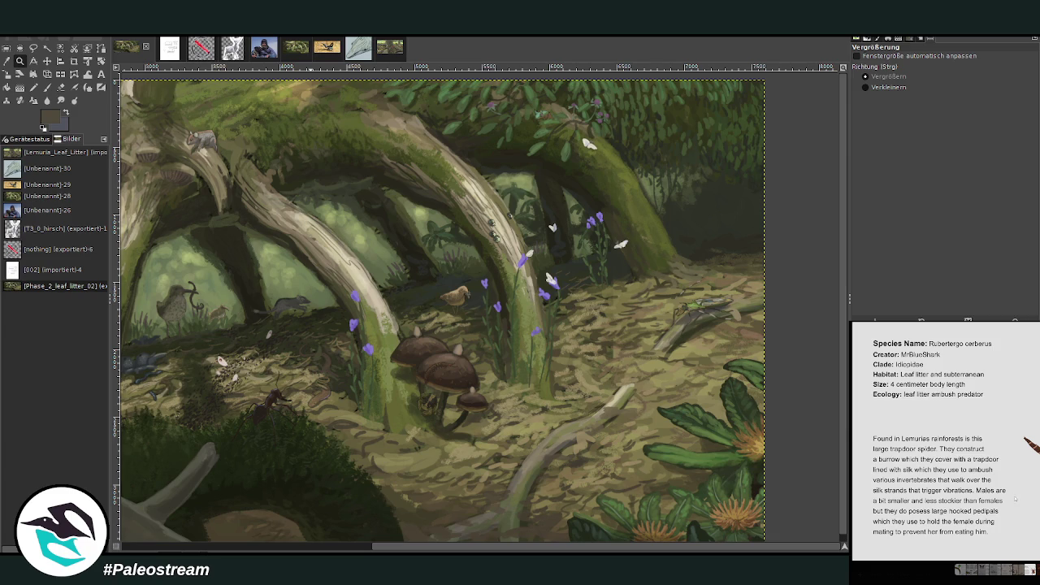
key("Escape")
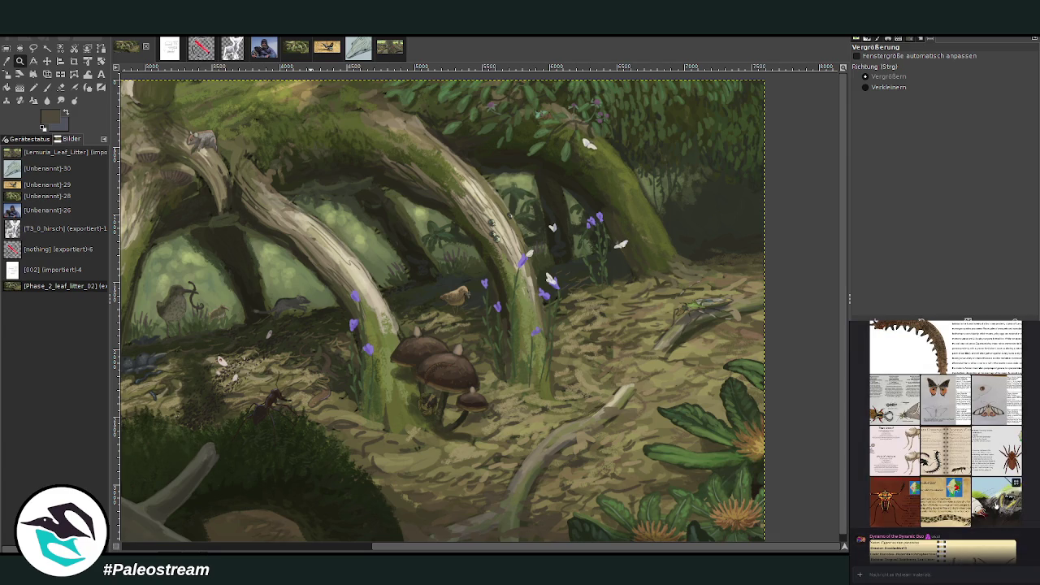
left_click(996, 504)
key("Escape")
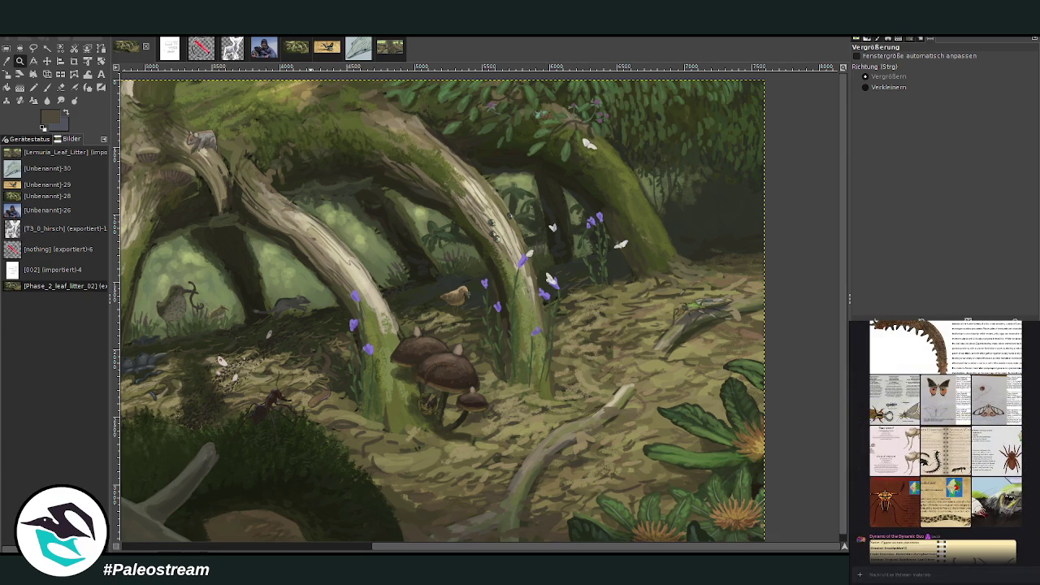
left_click_drag(440, 178, 535, 259)
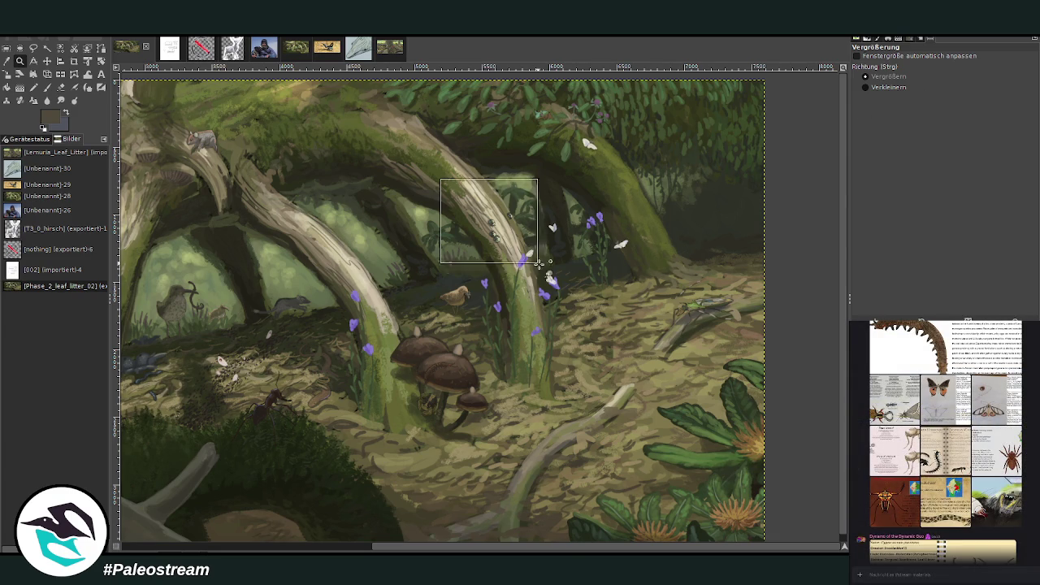
- Select a square around the trunk beetles and scale it up to about 443×443 pixels
left_click(7, 49)
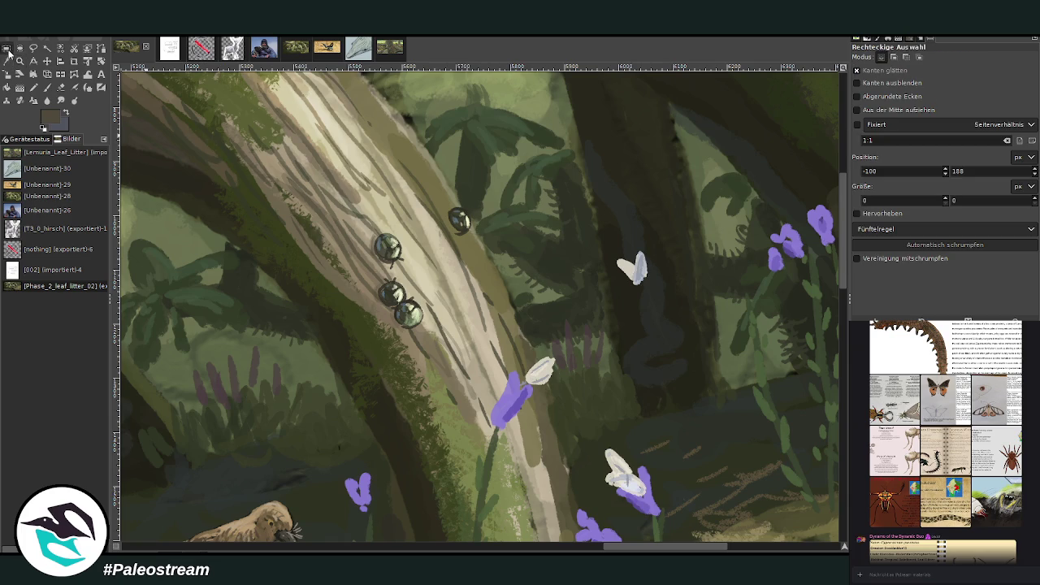
left_click_drag(338, 169, 532, 362)
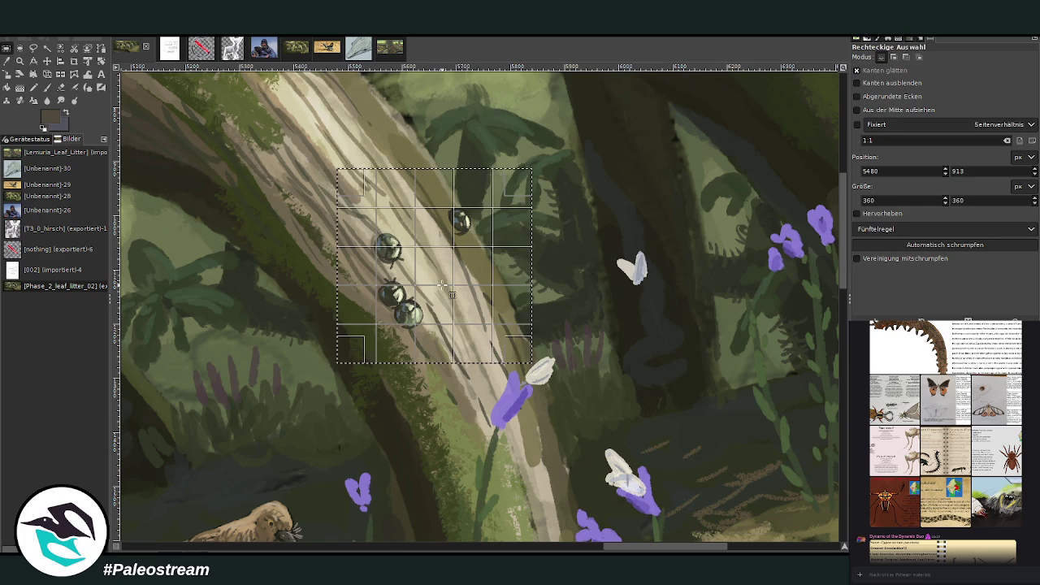
left_click(7, 76)
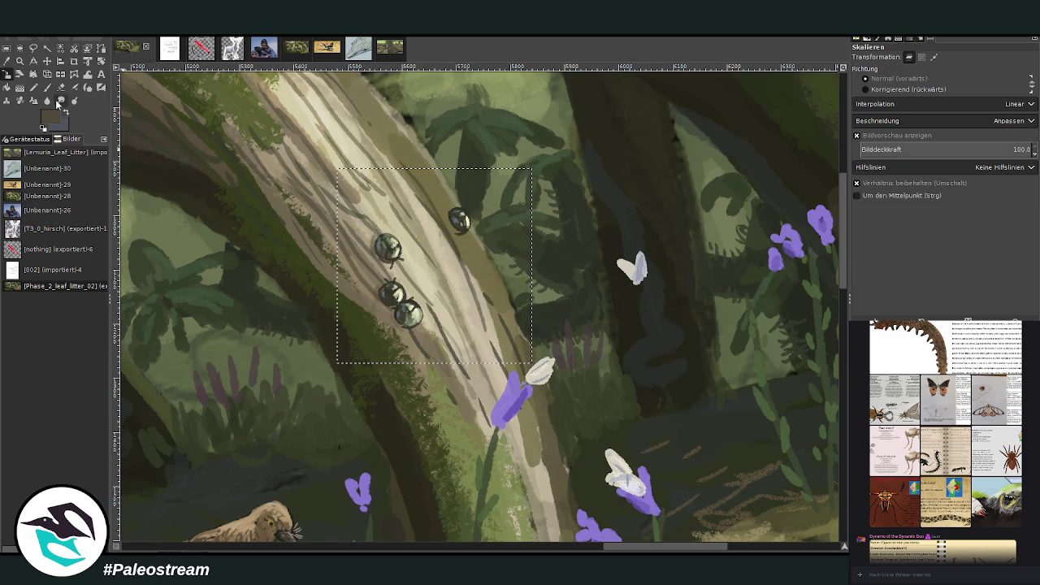
left_click(528, 292)
left_click_drag(528, 292, 547, 325)
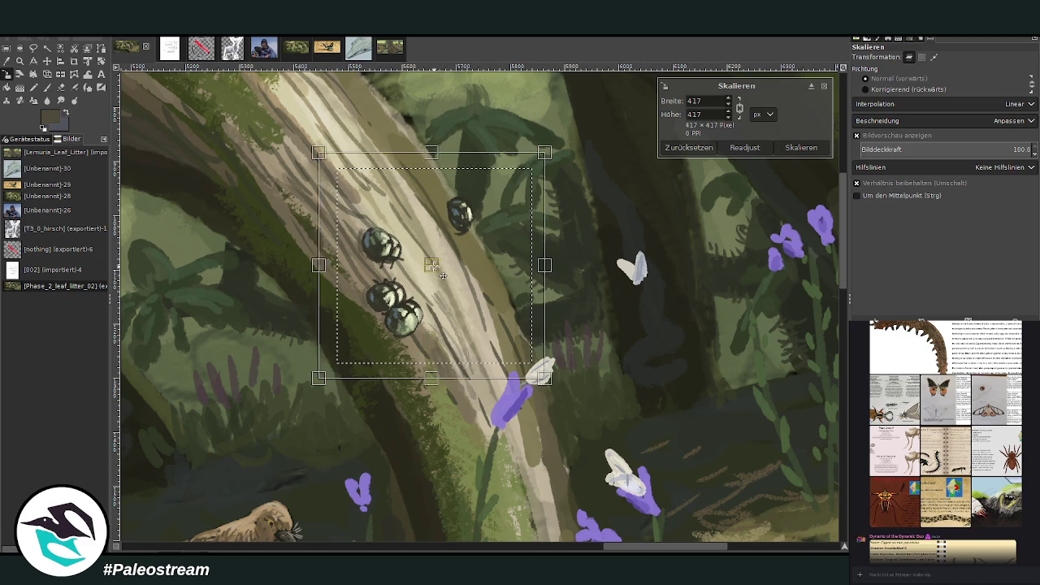
mouse_move(443, 276)
left_mouse_down()
mouse_move(479, 309)
mouse_move(489, 290)
left_mouse_up()
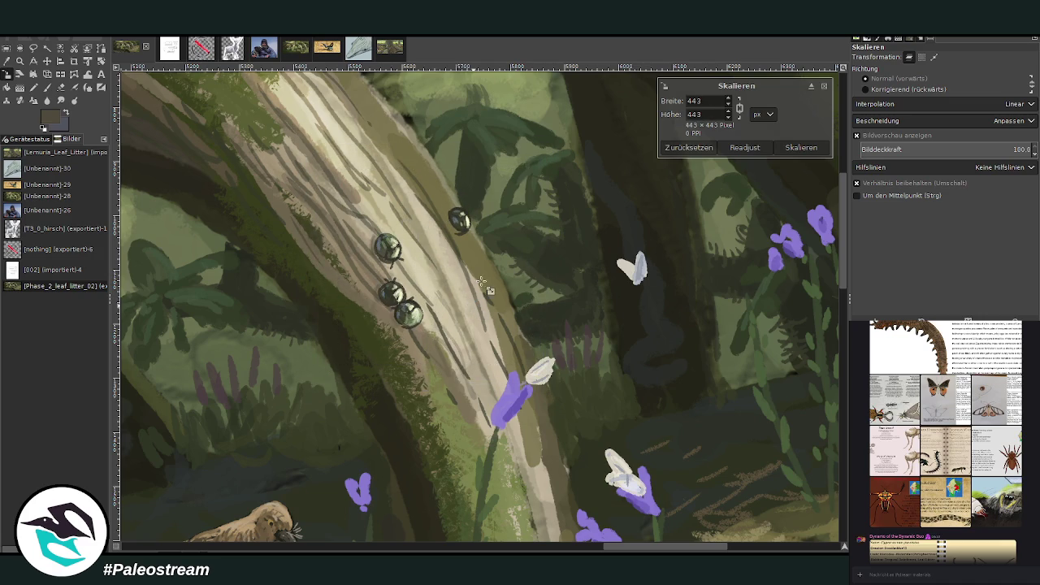
key("Return")
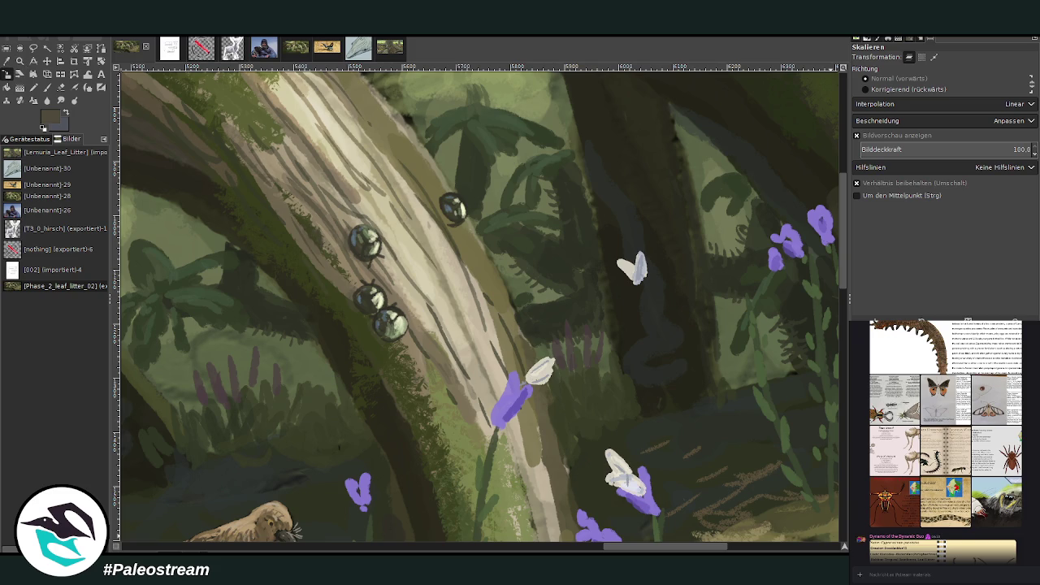
- Scroll back through the chat reference images, then bring the leaf litter by the mushroom into view
scroll(1036, 494, "up", 2)
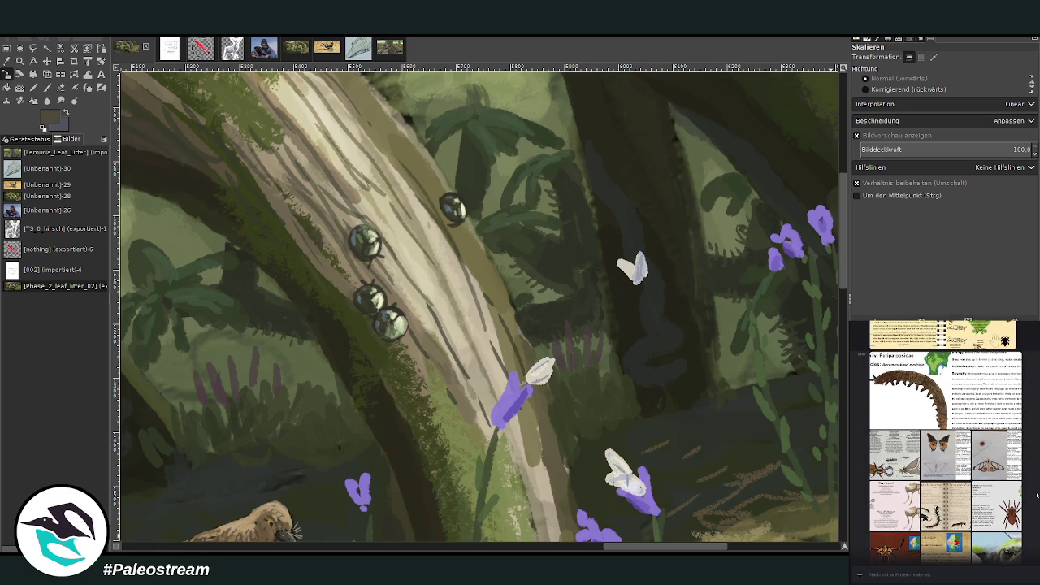
scroll(1036, 494, "up", 1)
scroll(1037, 494, "up", 2)
scroll(1036, 494, "up", 2)
scroll(1037, 494, "up", 2)
scroll(1036, 494, "up", 1)
scroll(1037, 494, "up", 3)
scroll(1037, 494, "up", 2)
scroll(1036, 494, "up", 2)
scroll(1036, 493, "up", 2)
scroll(1037, 494, "up", 2)
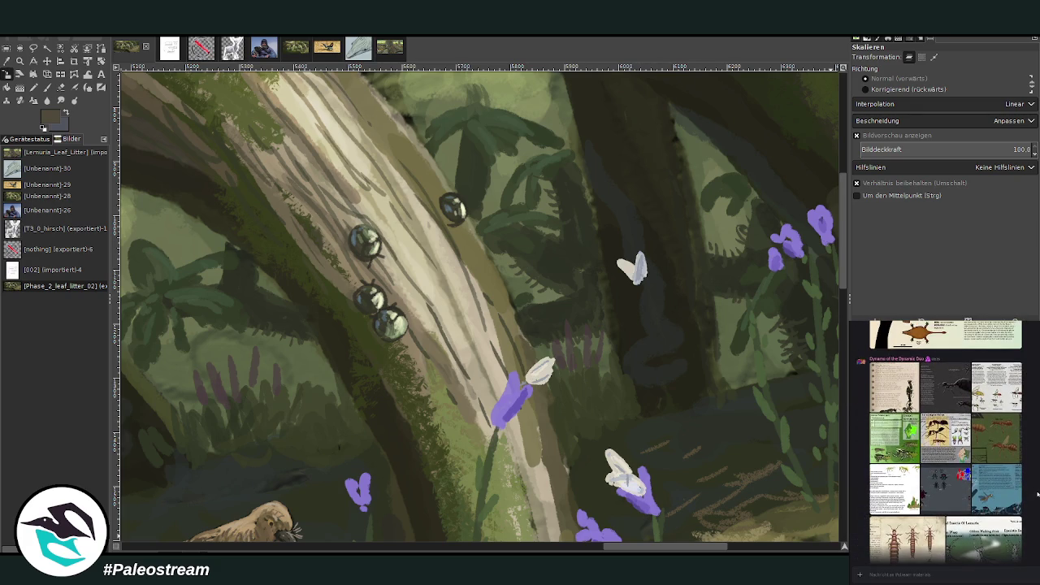
scroll(1036, 494, "up", 2)
scroll(1036, 494, "up", 2)
scroll(1037, 494, "up", 2)
scroll(1037, 494, "up", 2)
scroll(1036, 494, "up", 2)
scroll(1037, 494, "up", 2)
scroll(1036, 494, "up", 2)
scroll(1036, 492, "up", 2)
scroll(1037, 492, "up", 2)
scroll(1037, 492, "up", 2)
scroll(1037, 493, "up", 2)
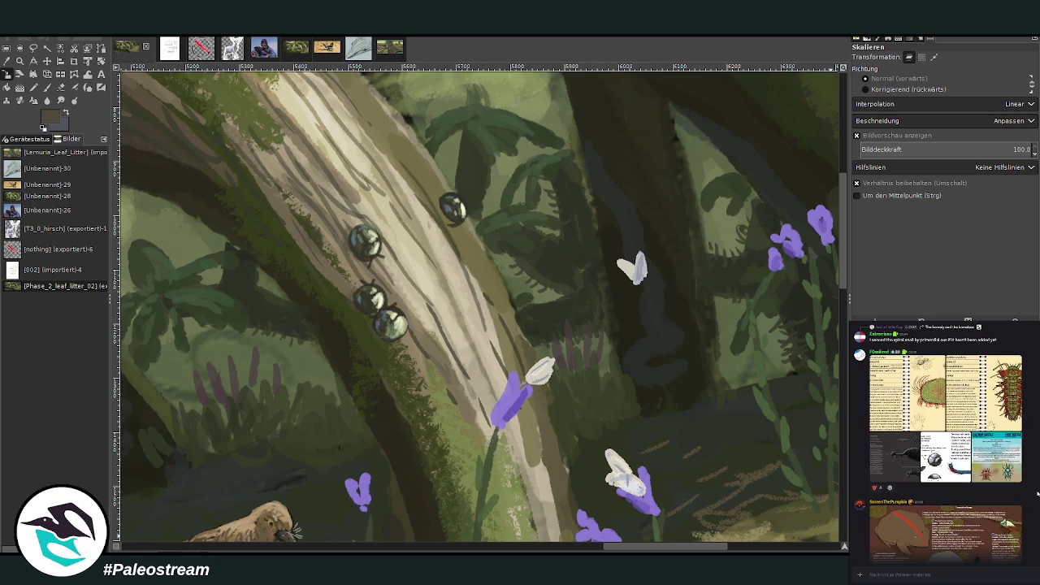
scroll(1037, 493, "up", 2)
scroll(1037, 493, "up", 2)
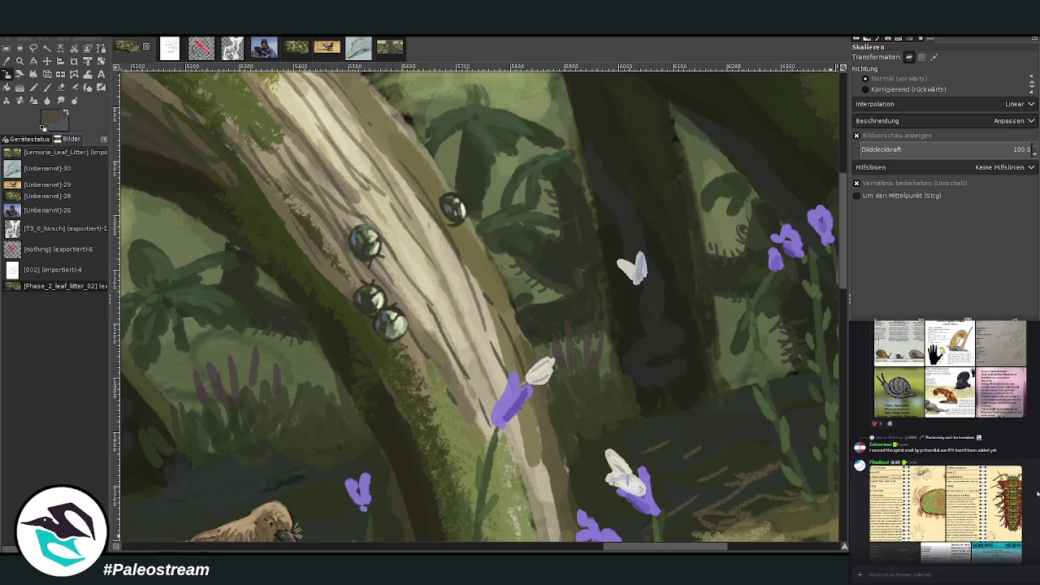
scroll(1037, 492, "up", 2)
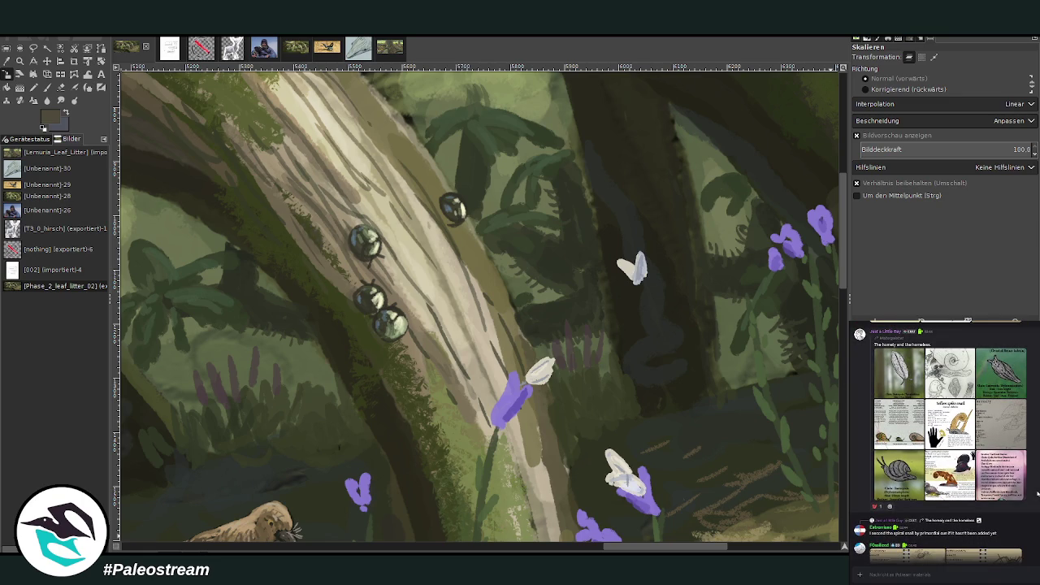
scroll(1038, 492, "up", 2)
scroll(1038, 493, "up", 2)
scroll(1038, 492, "up", 2)
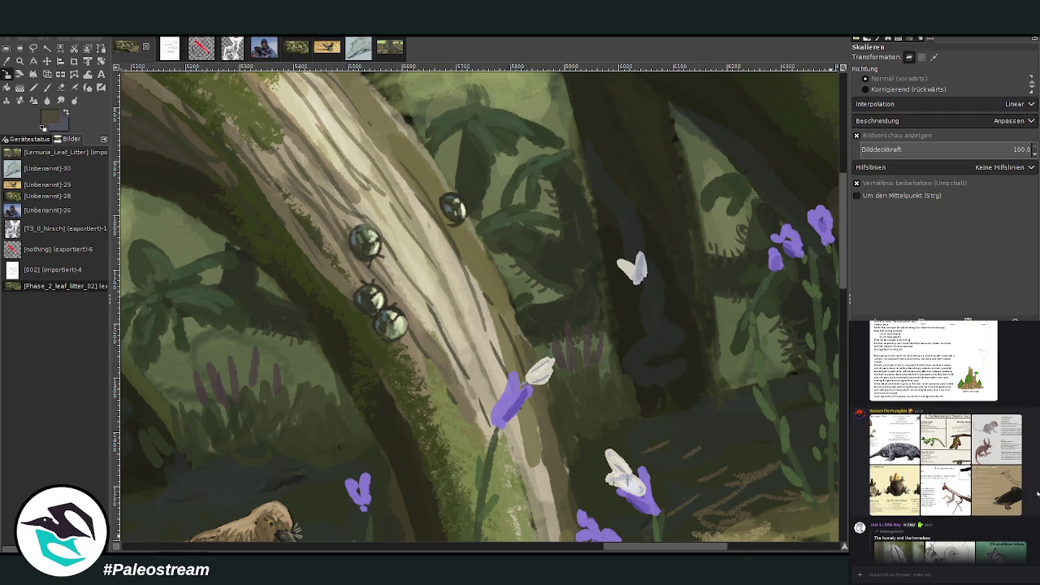
scroll(1038, 492, "up", 3)
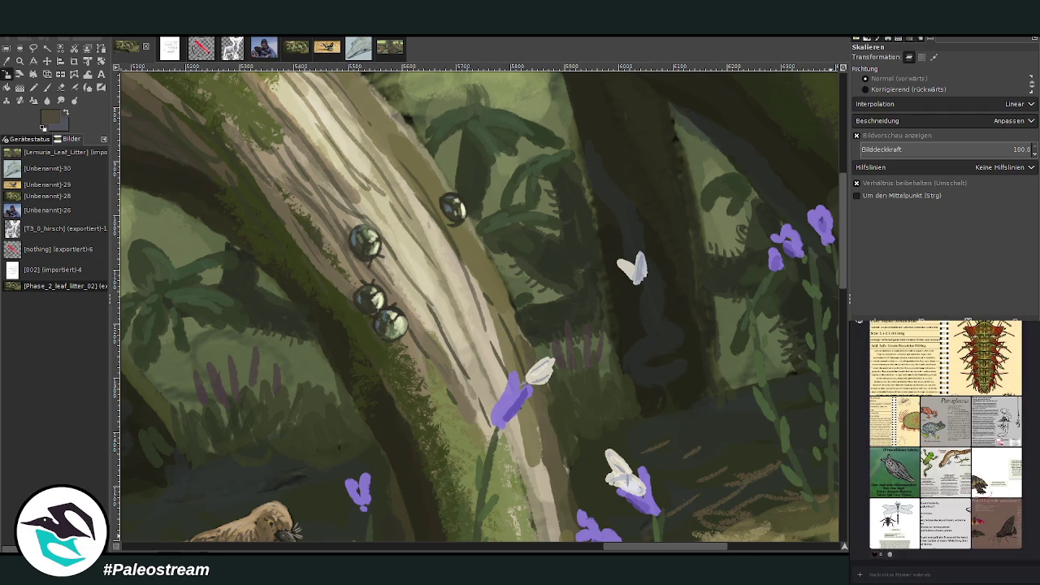
scroll(945, 439, "up", 3)
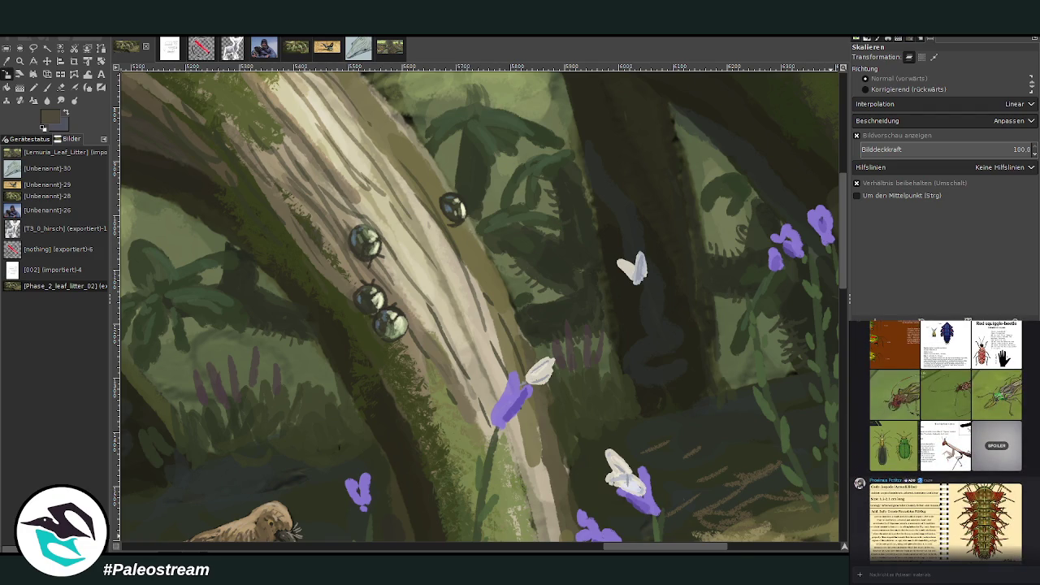
scroll(945, 439, "down", 3)
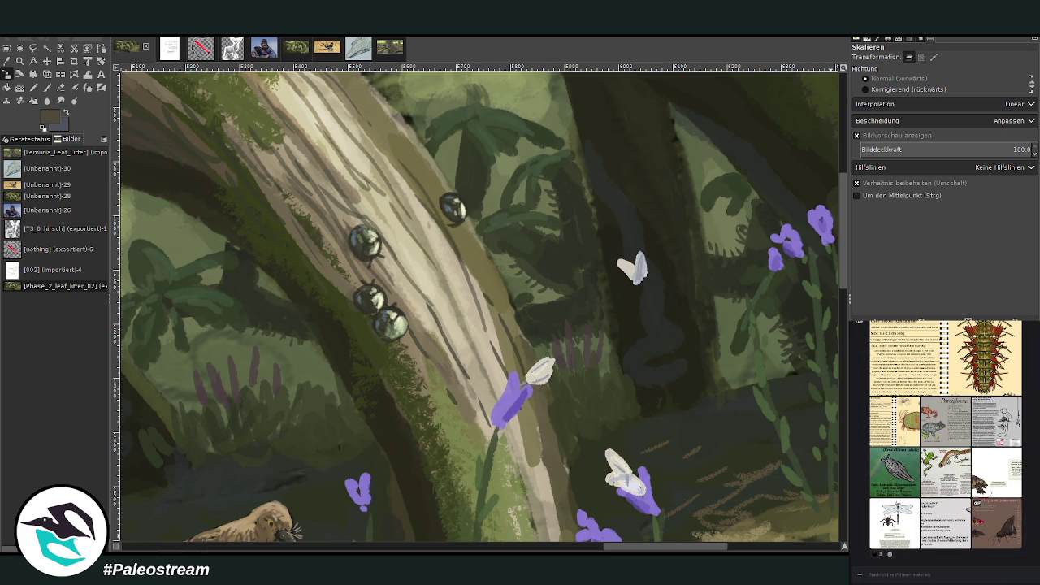
key("ctrl+z")
left_click(19, 60)
mouse_move(997, 520)
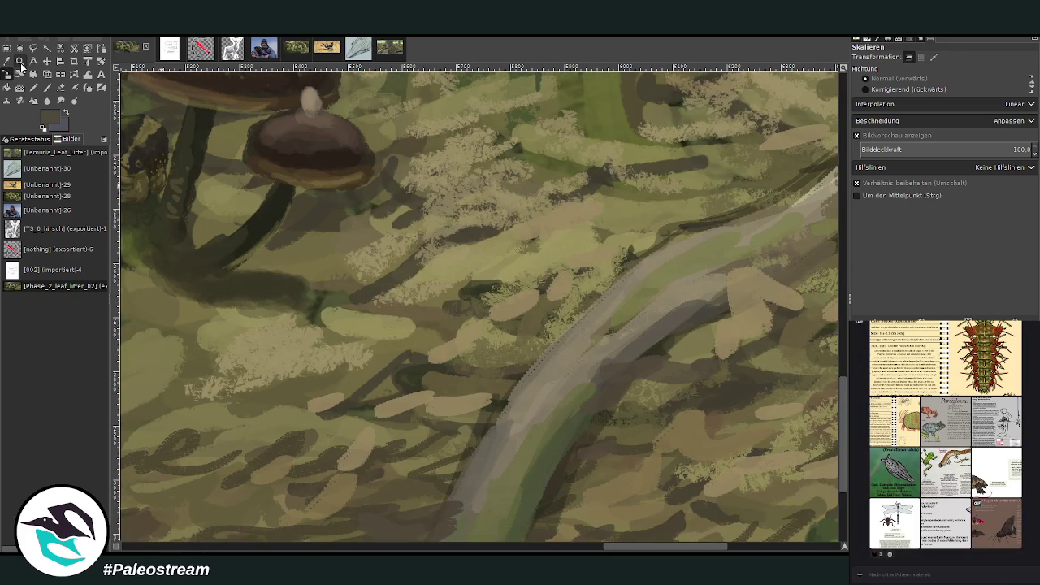
- Set the Zoom tool to Verkleinern and zoom out twice to show the entire painting
left_click(865, 87)
left_click(488, 241)
left_click(488, 242)
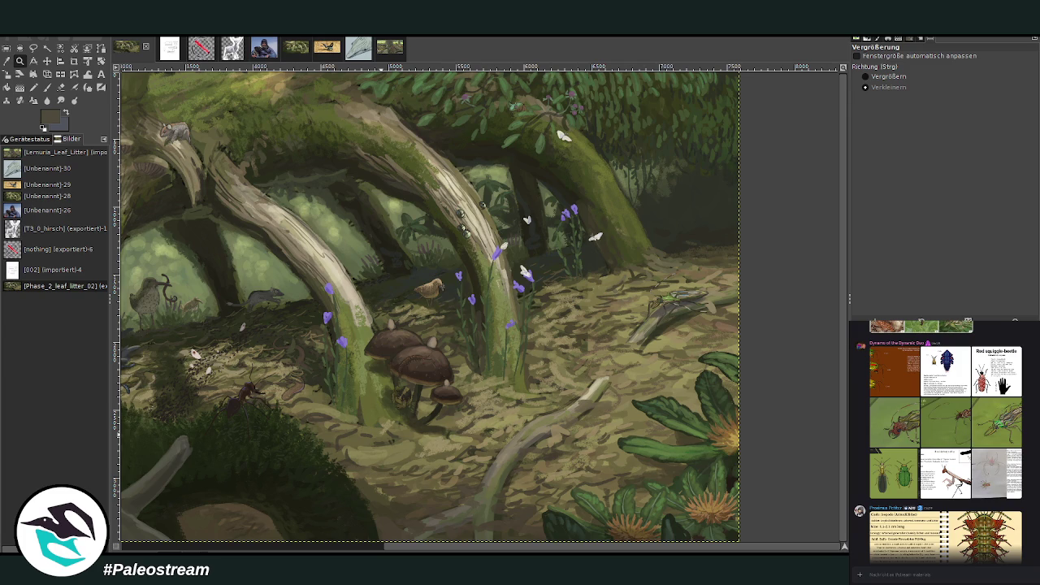
key("ctrl+v")
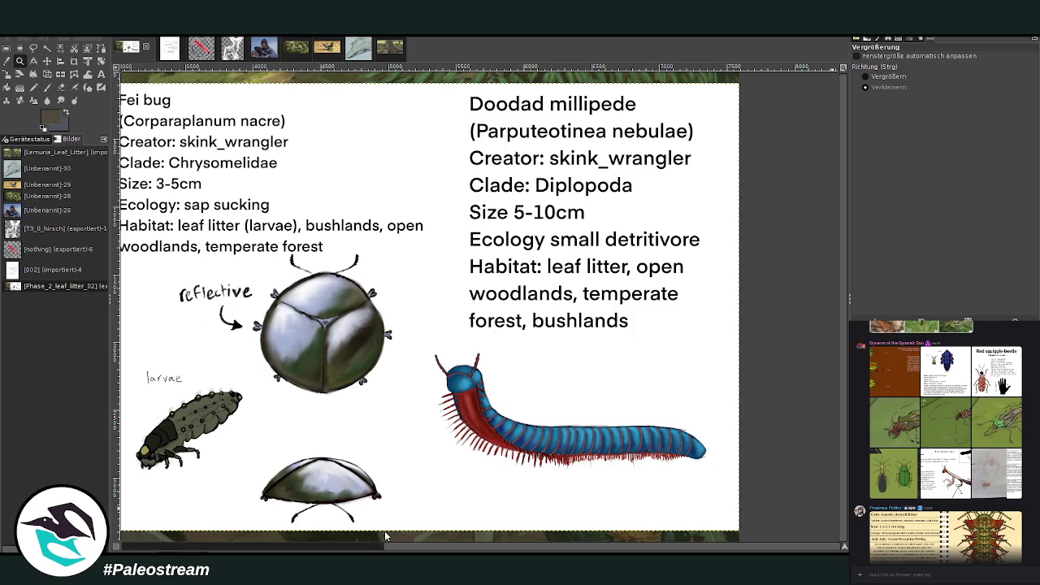
left_click(990, 476)
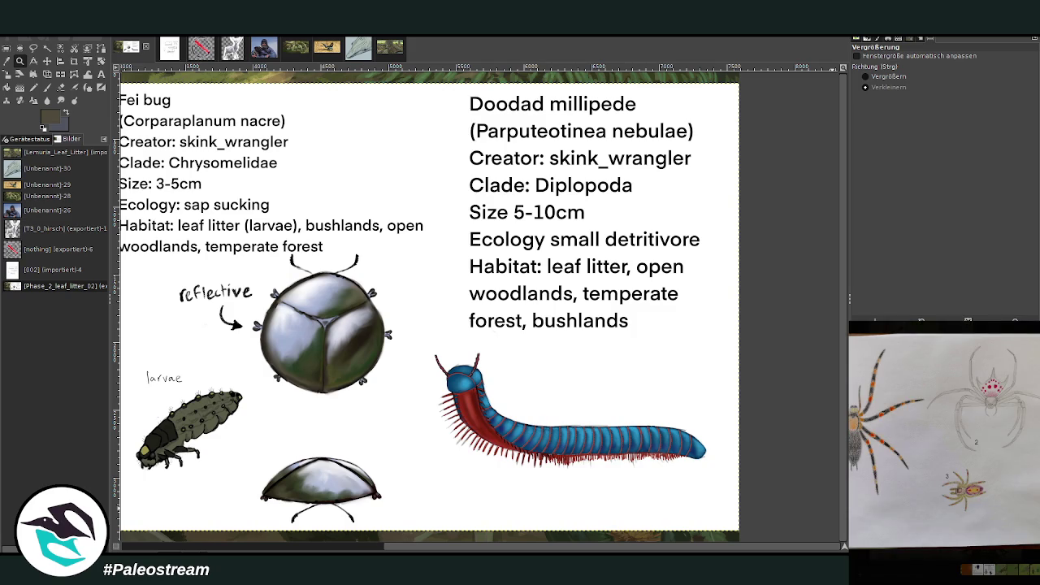
key("Escape")
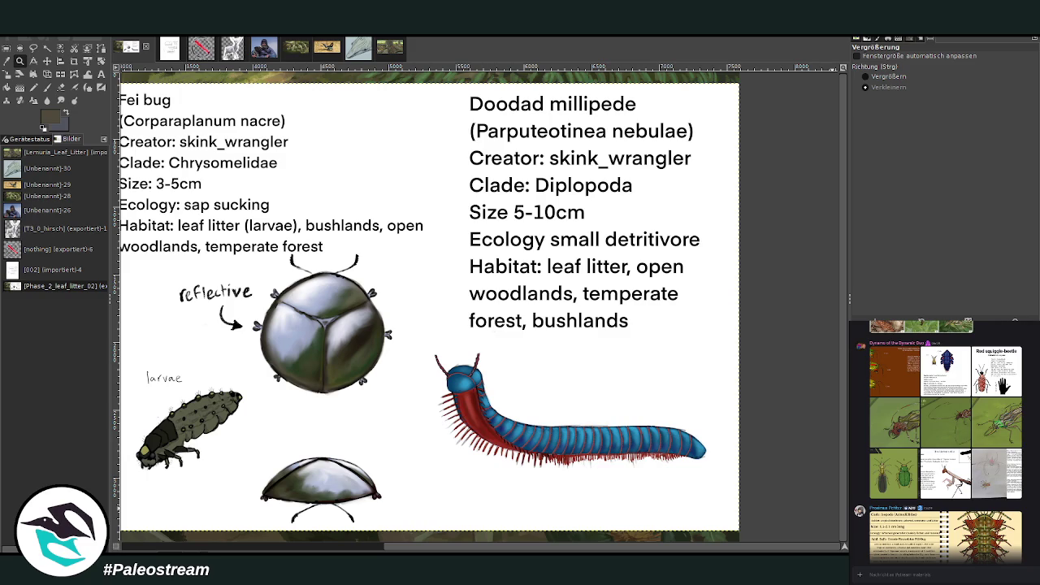
key("ctrl+z")
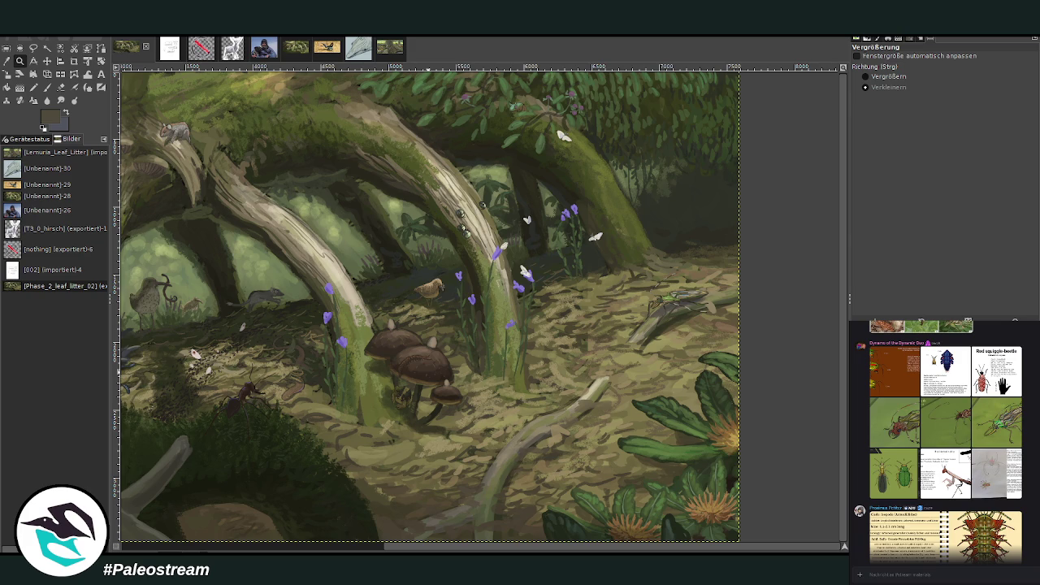
- Paste the spider reference sheet, shift it down slightly, and crop it to spider 1
key("ctrl+v")
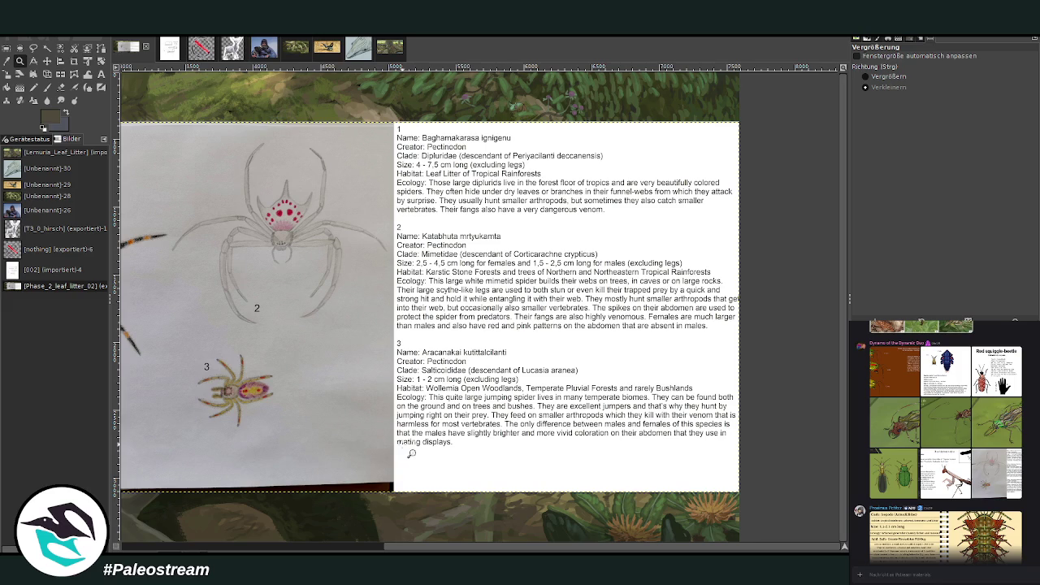
left_click(46, 61)
left_click_drag(550, 313, 554, 340)
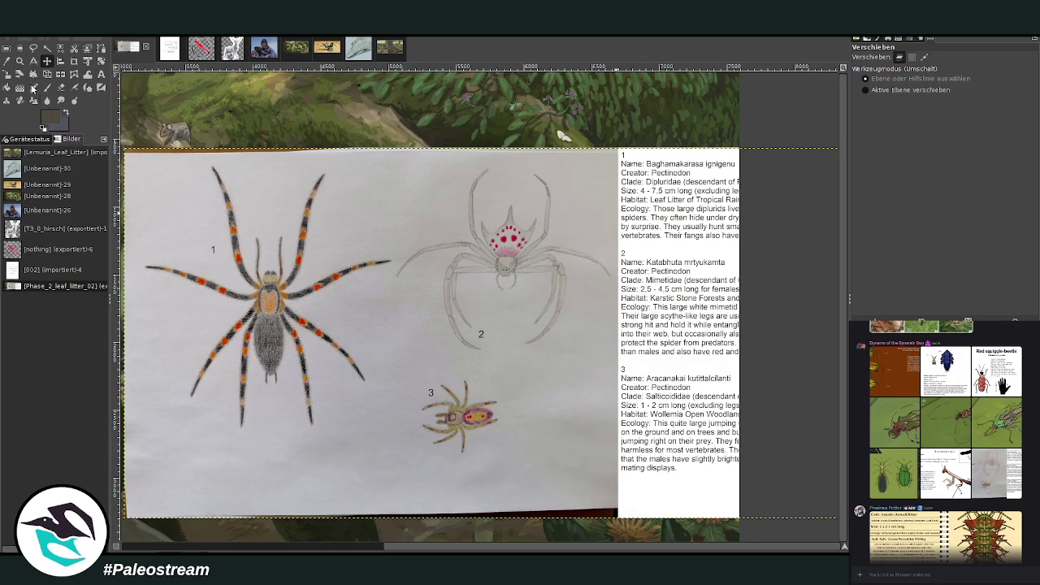
left_click(71, 62)
mouse_move(147, 155)
left_mouse_down()
mouse_move(326, 421)
mouse_move(399, 448)
left_mouse_up()
left_click_drag(147, 269, 142, 268)
key("Return")
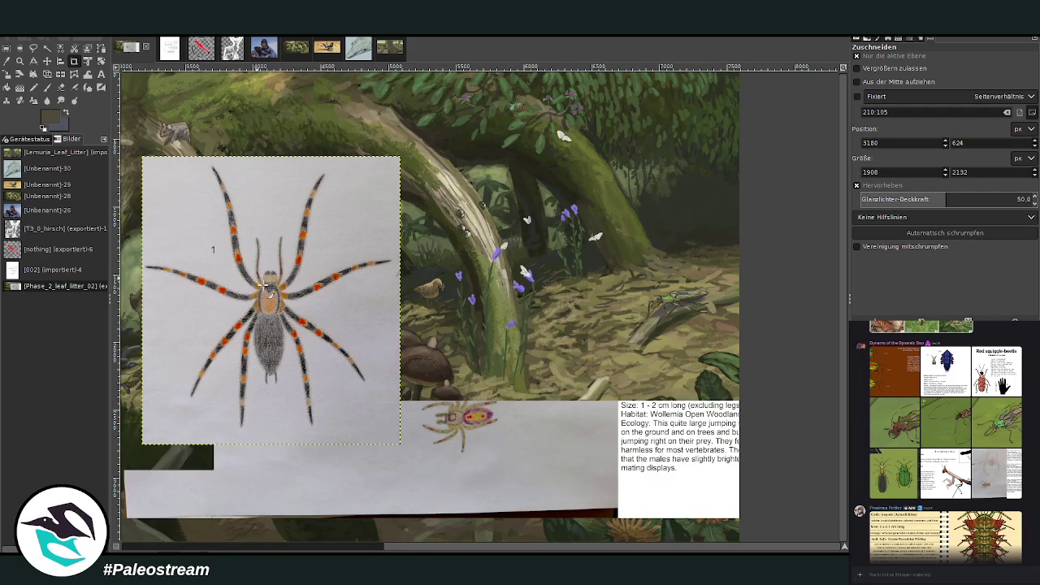
- Scale the cropped spider layer to 1071×1197 pixels
left_click(8, 76)
left_click(249, 257)
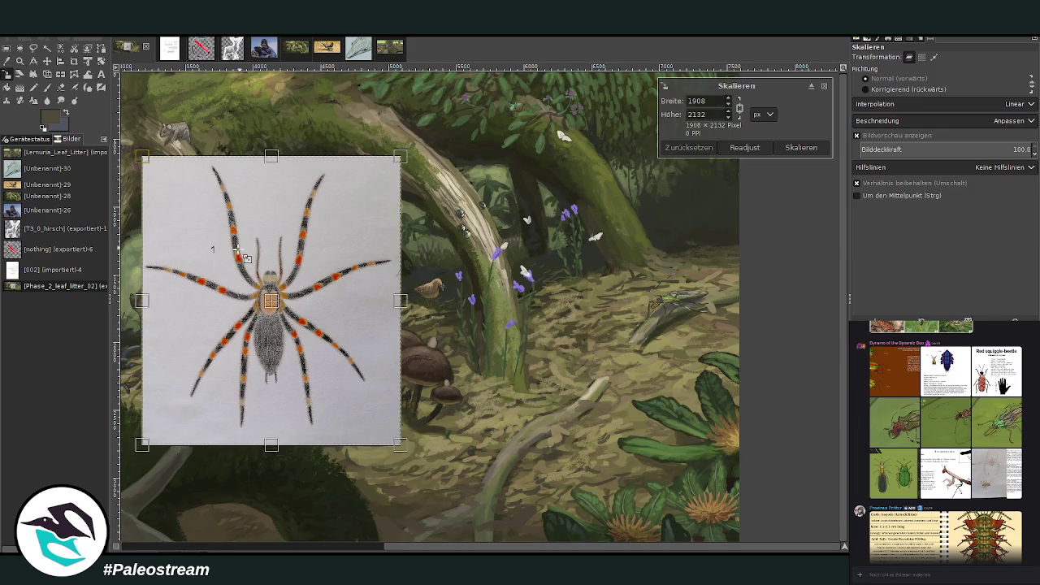
mouse_move(238, 251)
left_mouse_down()
mouse_move(308, 344)
mouse_move(570, 356)
left_mouse_up()
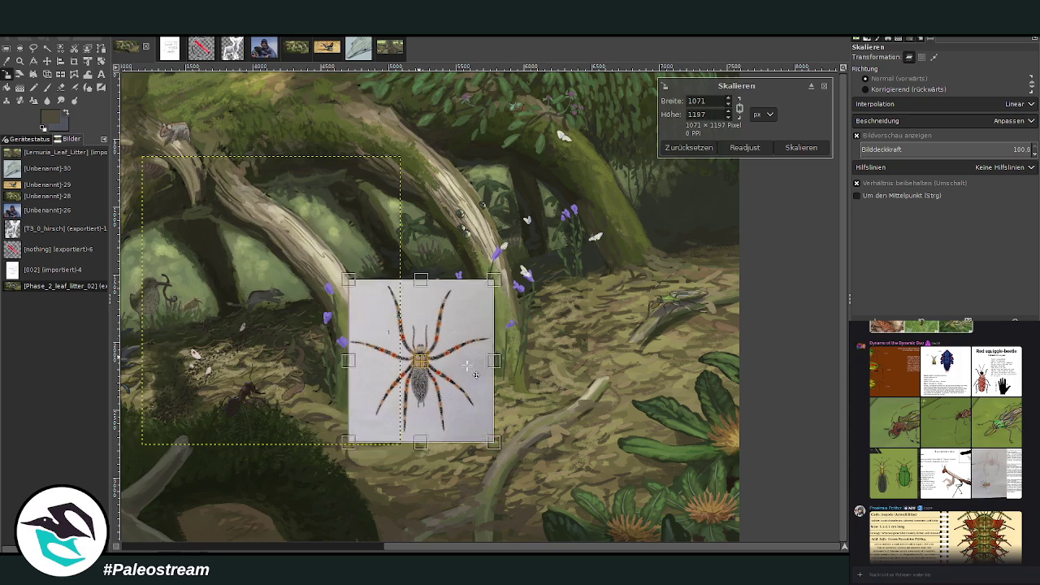
left_click(801, 149)
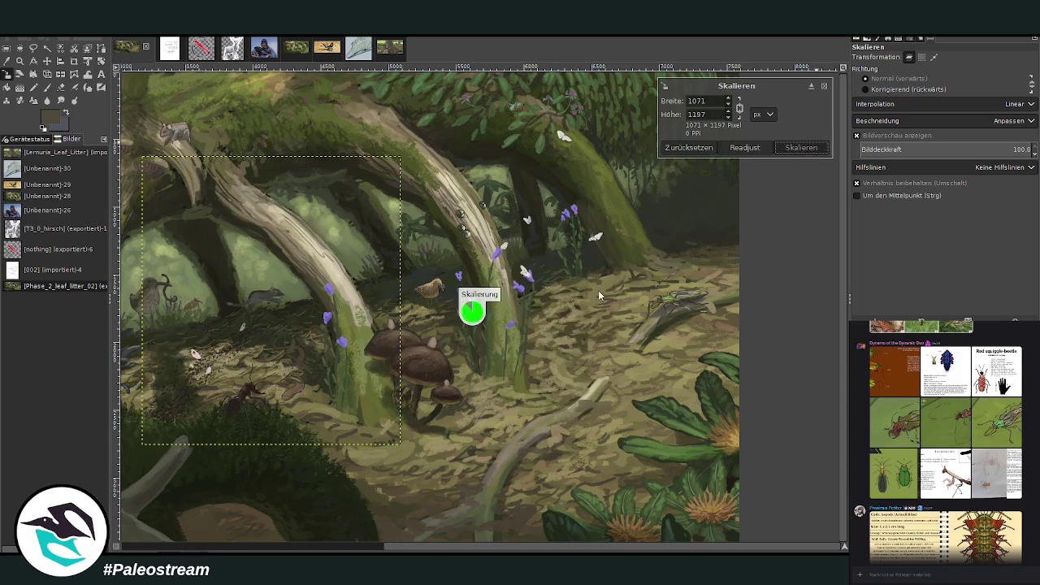